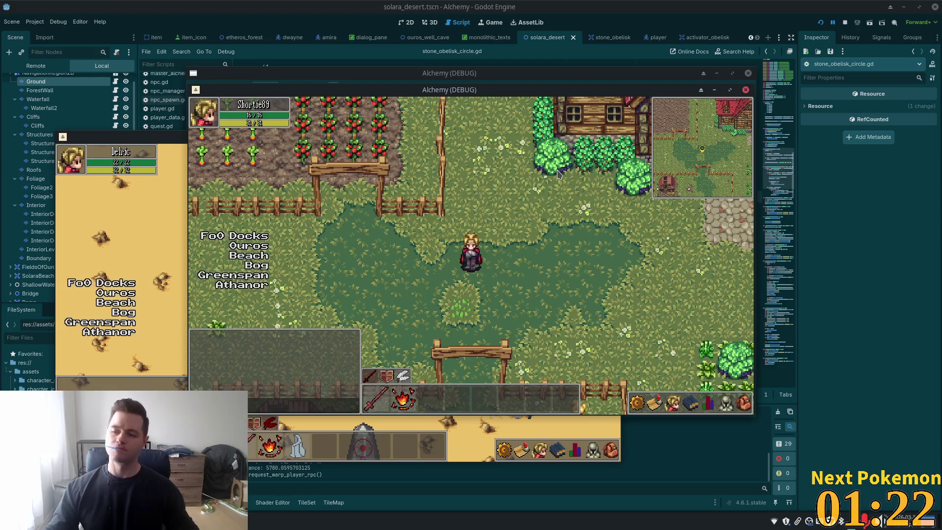
Walk the farm character toward the house stairs and raise the desert game window.
key("w")
key("d")
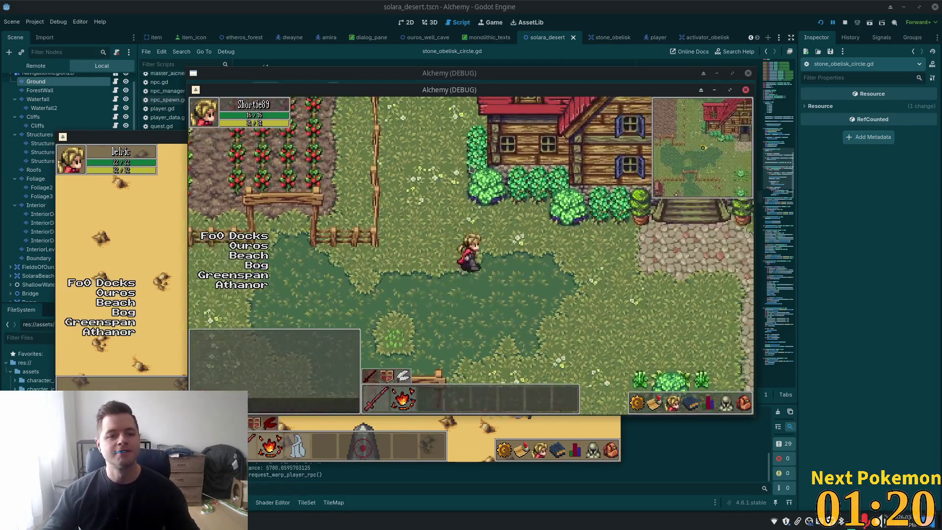
key("alt+Tab")
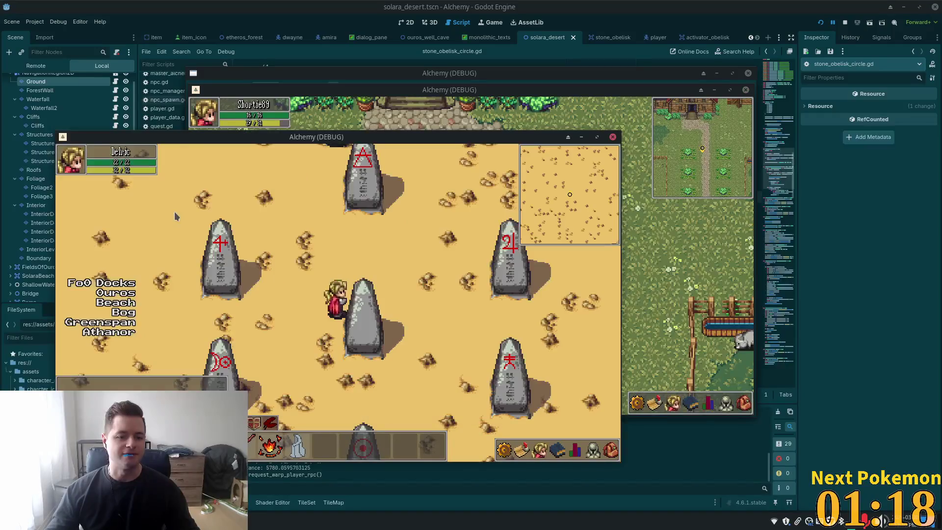
Walk the character around among the rune-marked stone obelisks in the desert.
key("a")
key("w")
key("d")
key("s")
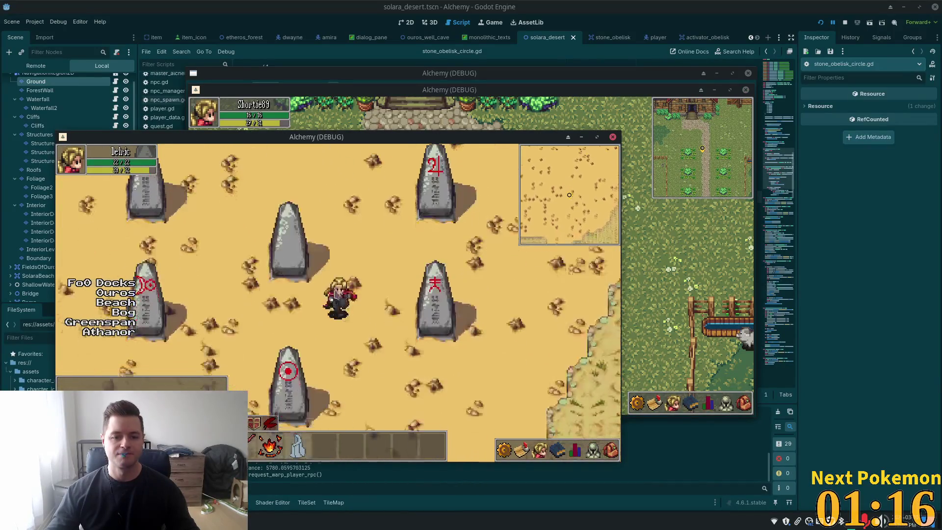
key("a")
key("w")
key("s")
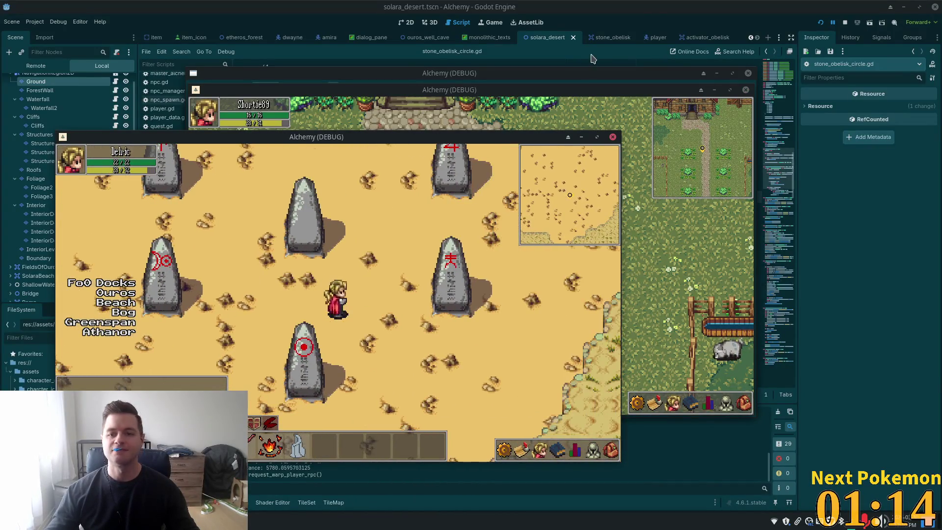
left_click(638, 67)
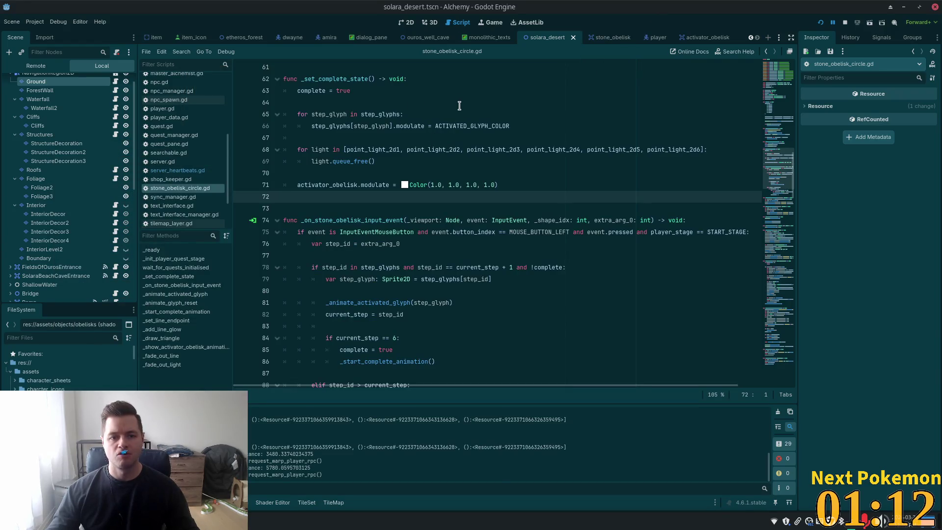
Search the script for 'disabled' and select the CollisionShape2D disabled statement for copying.
left_click(433, 149)
left_click(641, 157)
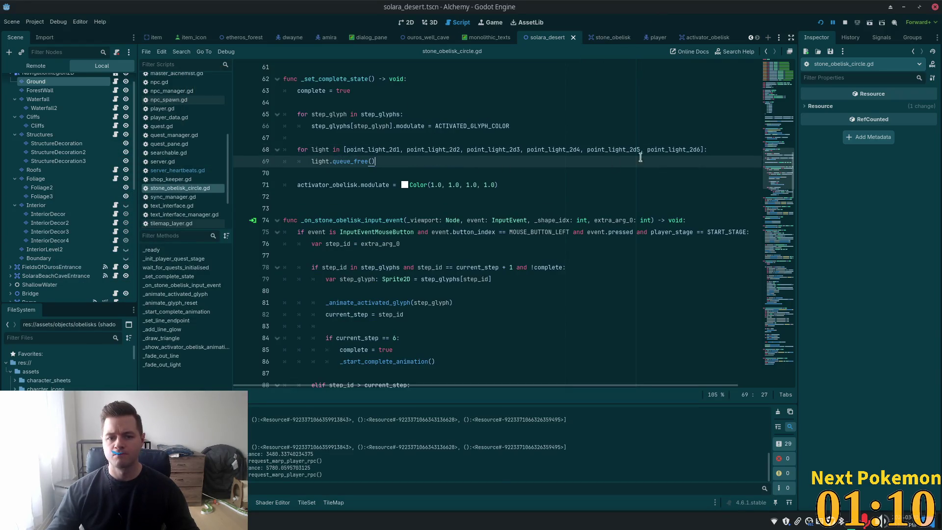
left_click(591, 153)
key("ctrl+f")
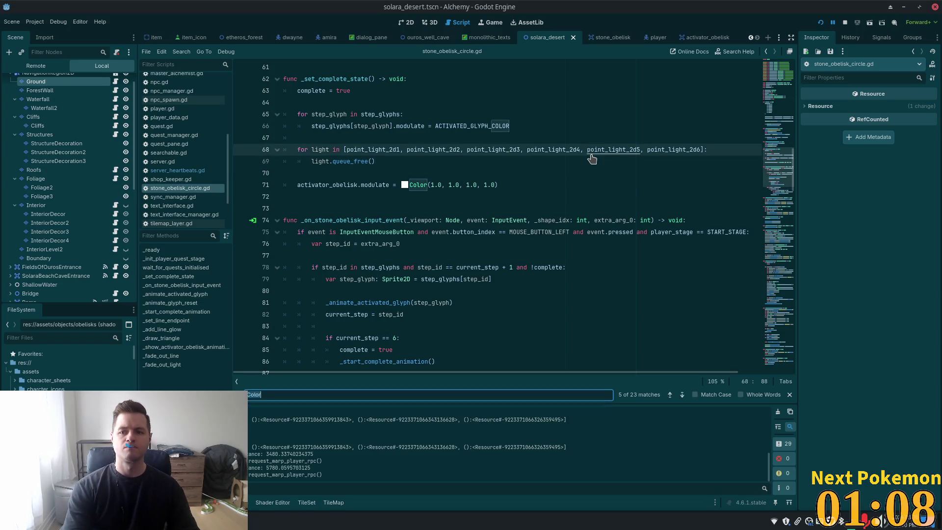
mouse_move(592, 158)
type("disable")
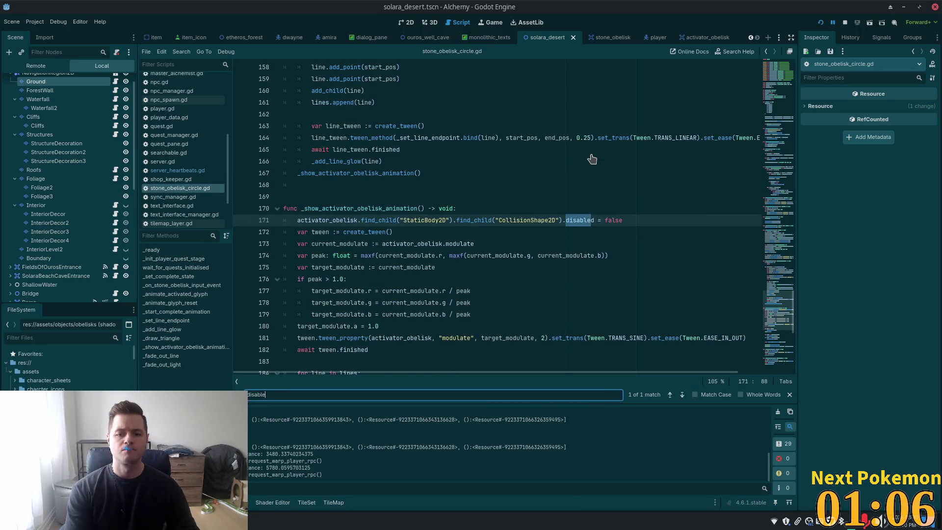
type("d")
left_click_drag(631, 221, 589, 220)
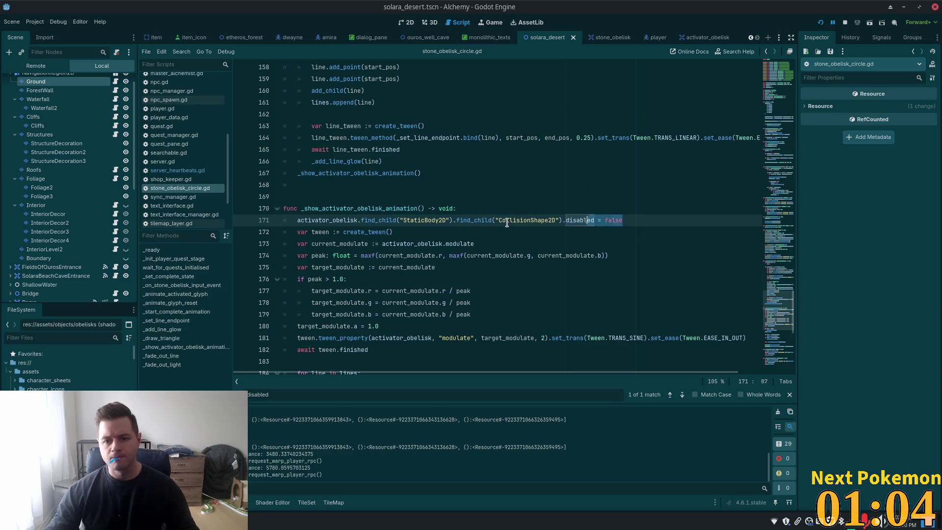
key("shift+Home")
key("ctrl+c")
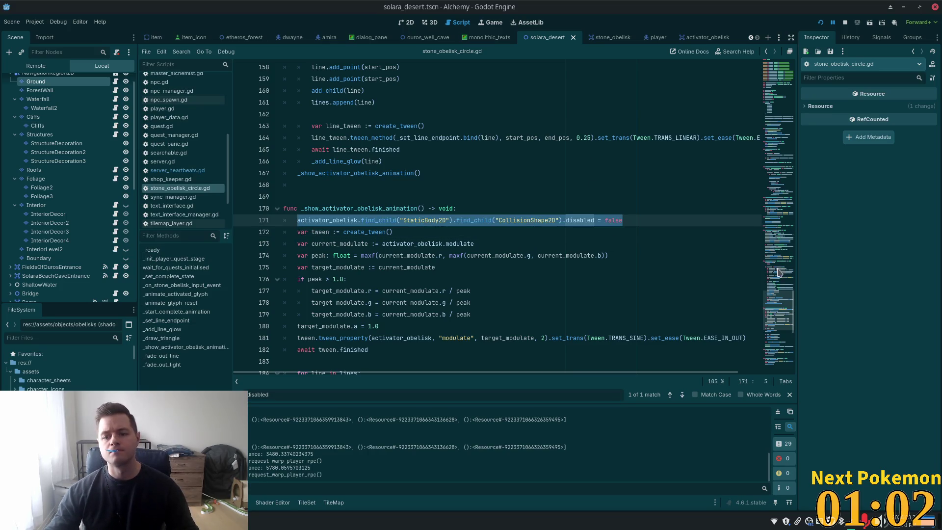
Paste the statement as line 72 in _set_complete_state and relaunch the game.
scroll(778, 271, "up", 20)
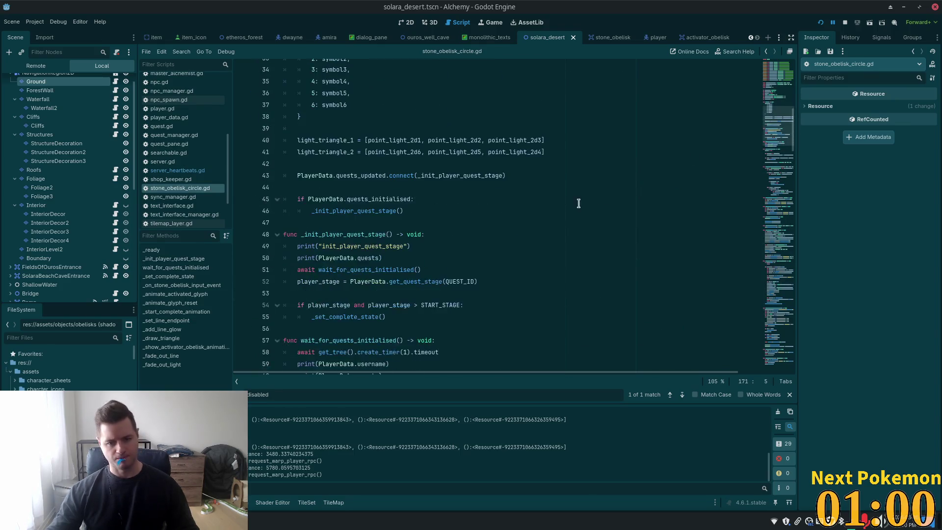
scroll(557, 210, "down", 4)
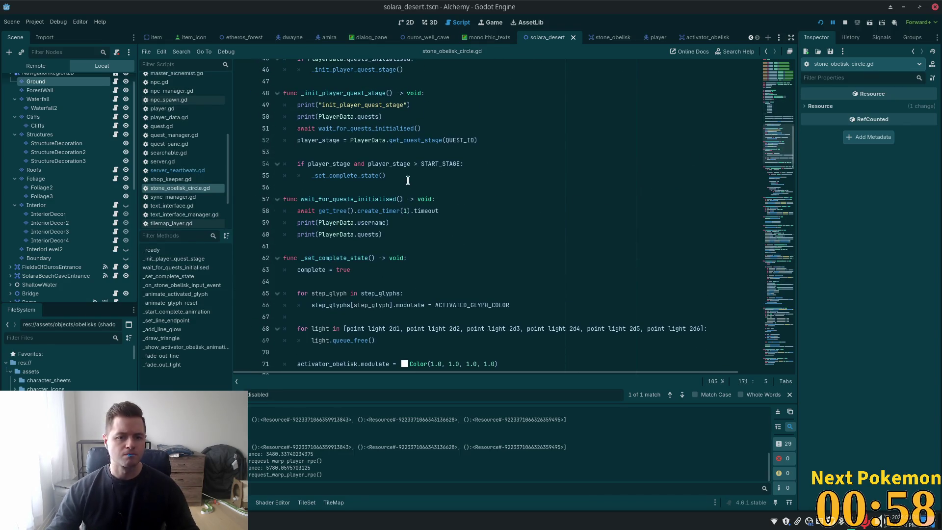
scroll(412, 219, "down", 3)
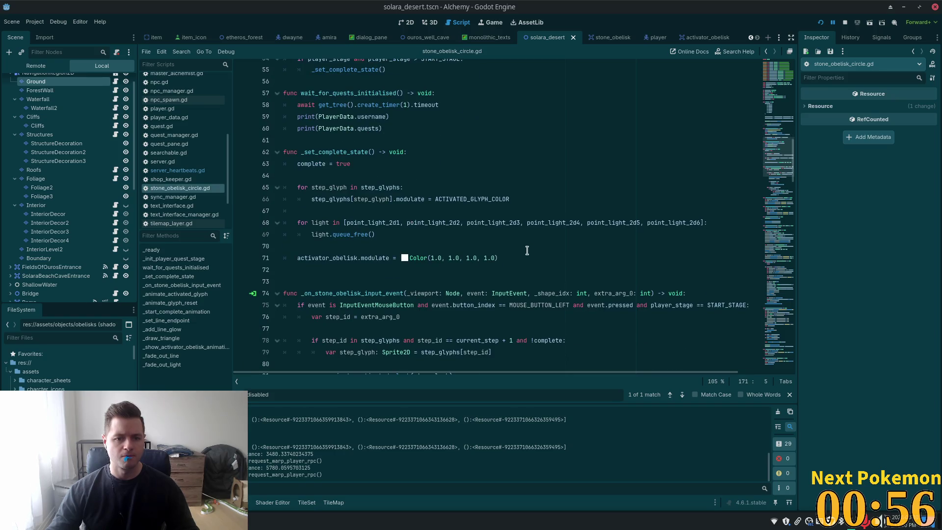
left_click(519, 256)
key("Return")
key("ctrl+v")
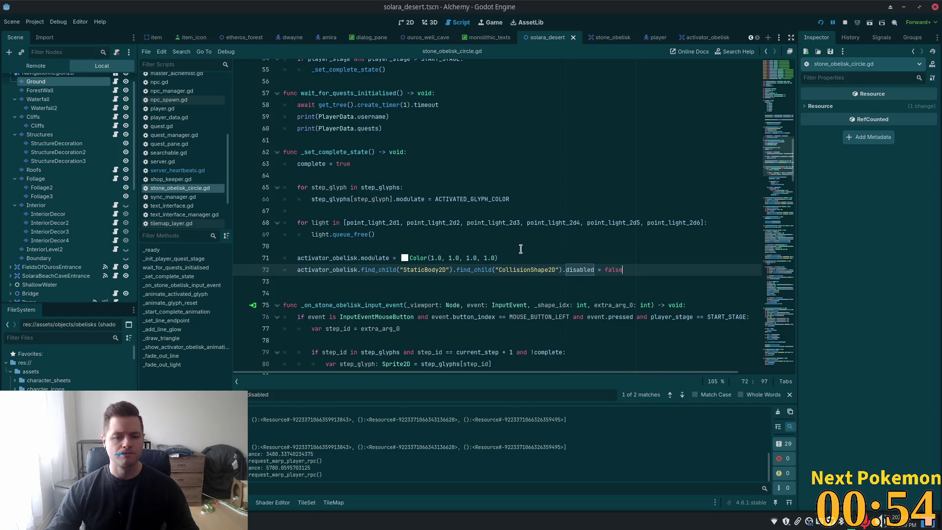
key("Up")
key("Up")
key("Up")
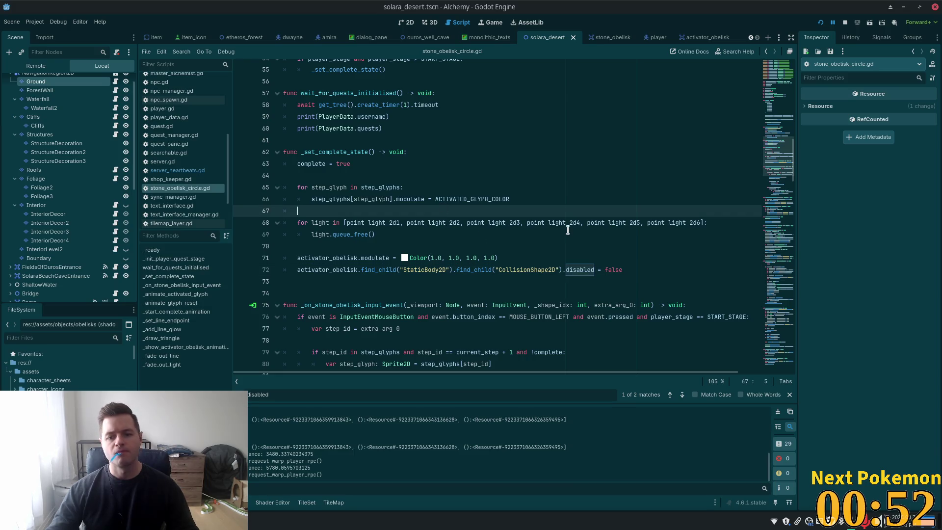
left_click(821, 24)
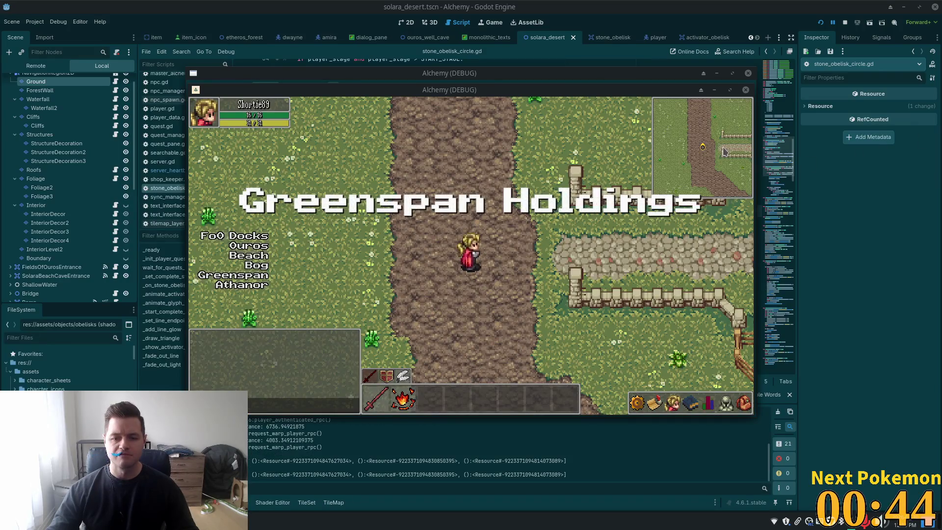
Move the Greenspan window aside, raise Solara Desert, and walk the player past the obelisks.
left_click_drag(472, 86, 351, 134)
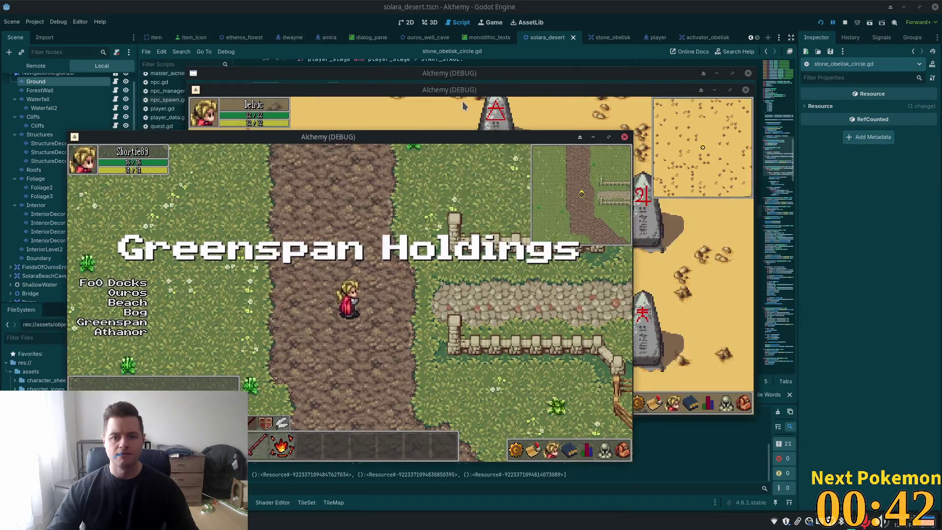
left_click(462, 101)
key("Down")
key("Right")
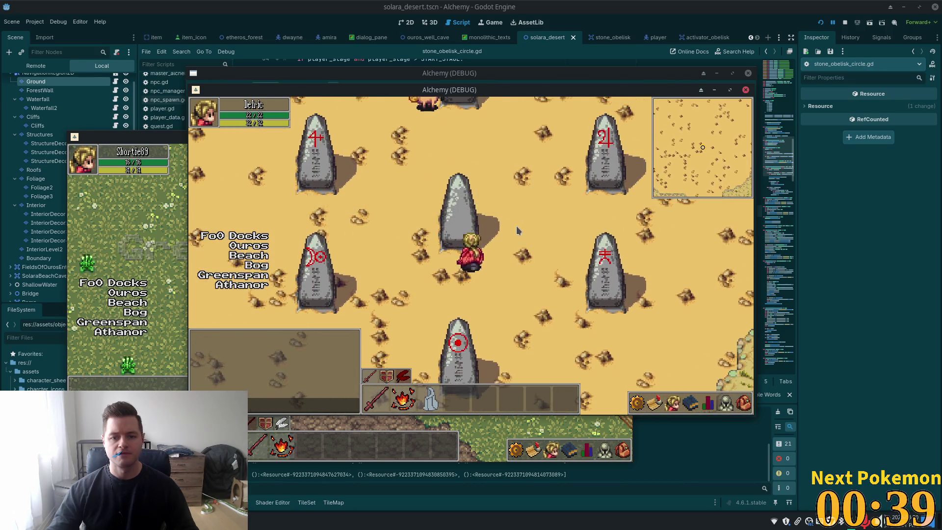
key("Up")
key("Left")
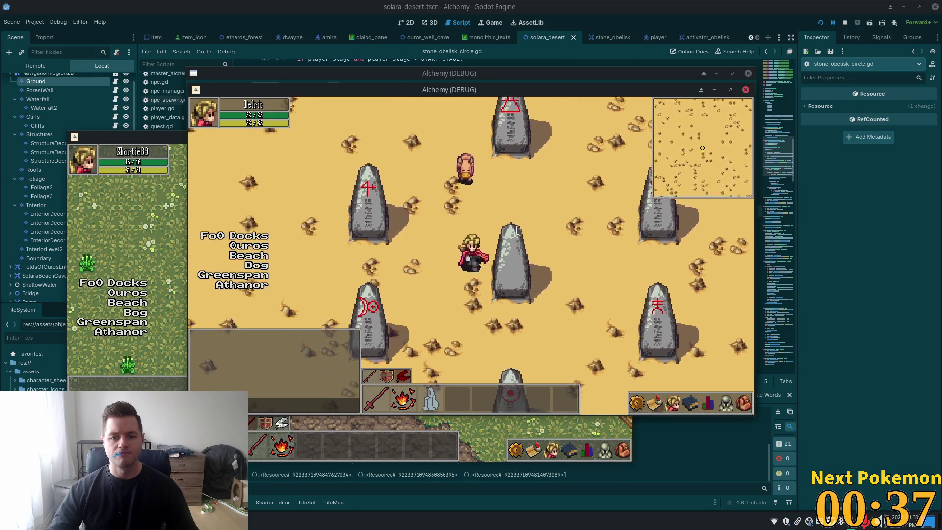
Keep walking the player around the obelisk circle until standing beside the pig creature.
key("Down")
key("Right")
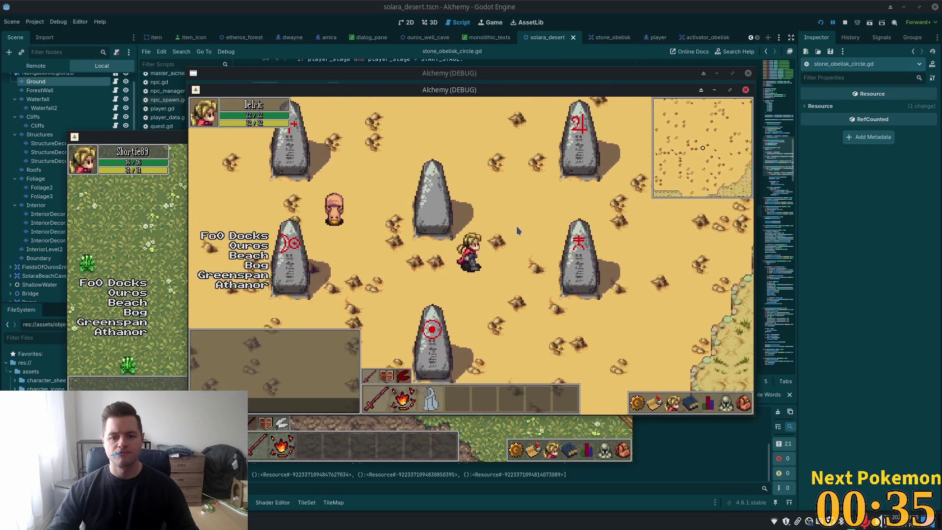
key("Up")
key("Left")
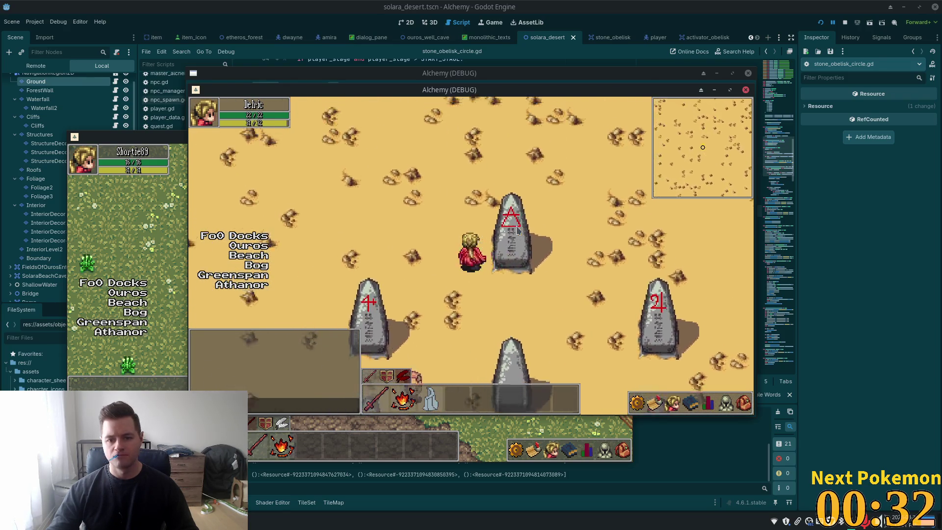
key("Down")
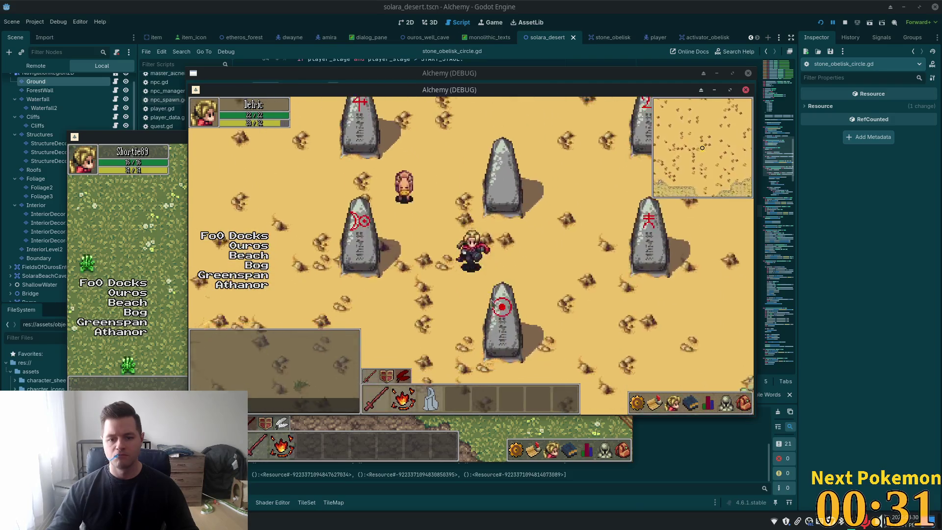
key("Down")
key("Right")
key("Up")
key("Left")
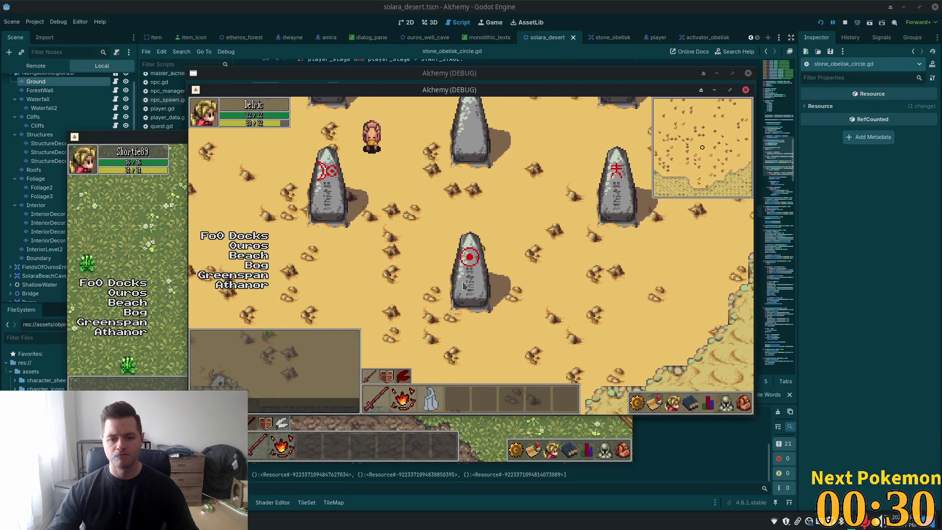
key("Up")
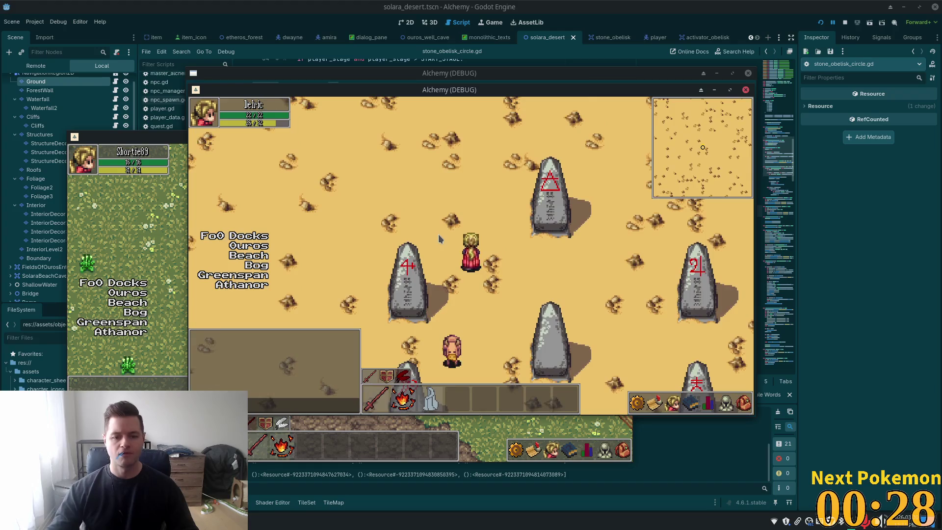
key("Right")
key("Down")
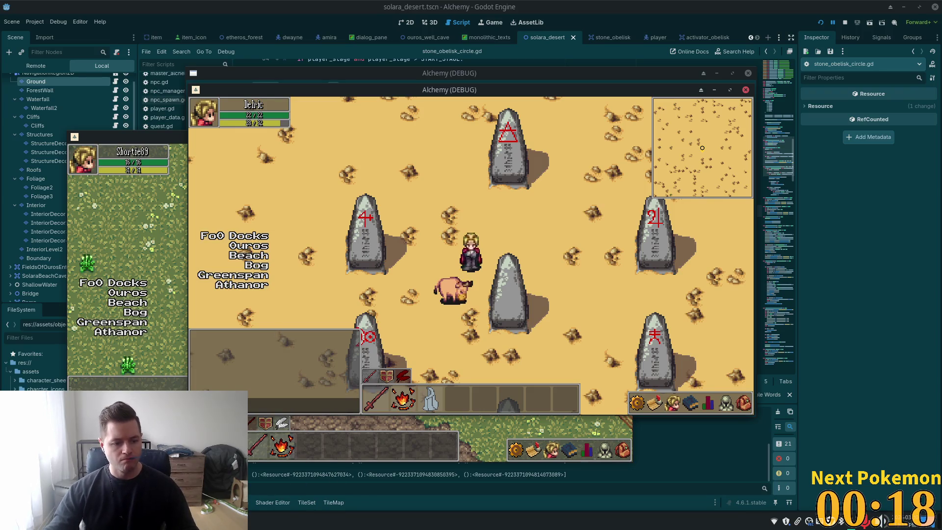
Delete and confirm removal of the quest_id 3, stage 10 row in player_quests, then return to Godot.
key("alt+Tab")
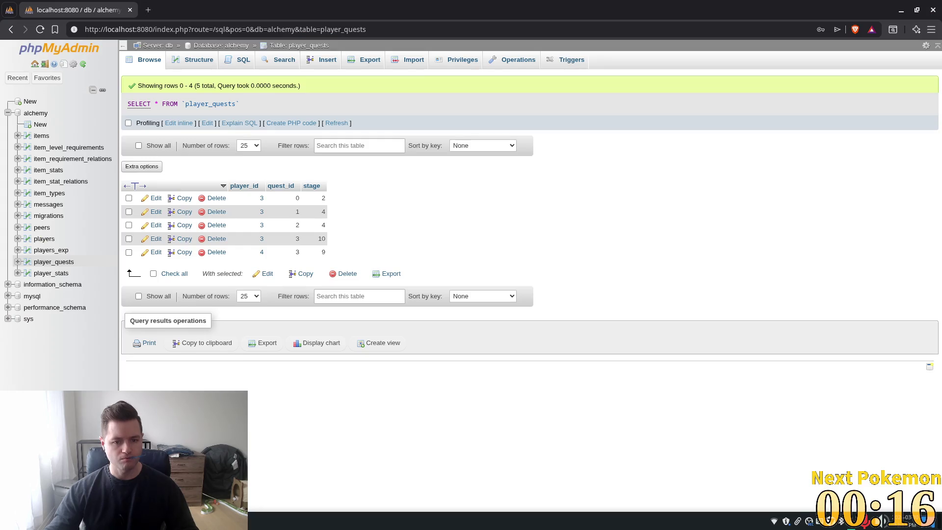
double_click(321, 239)
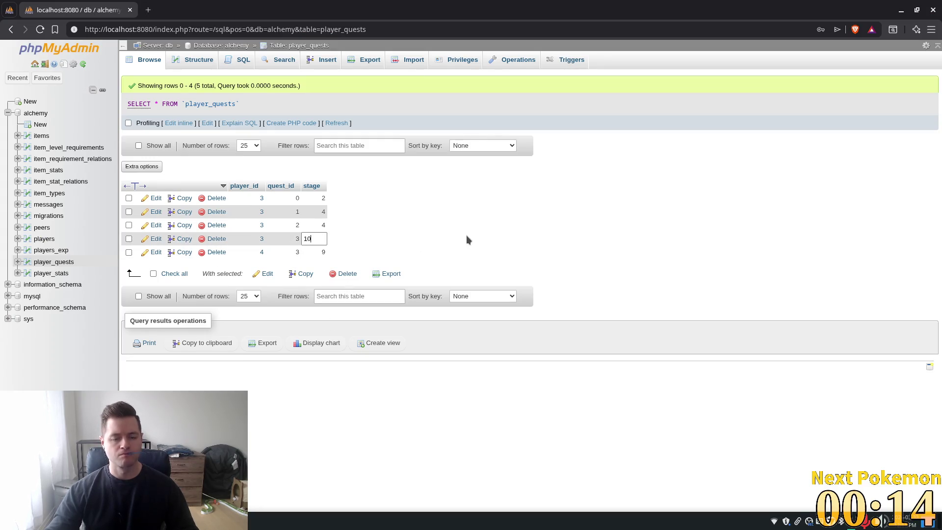
key("ctrl+a")
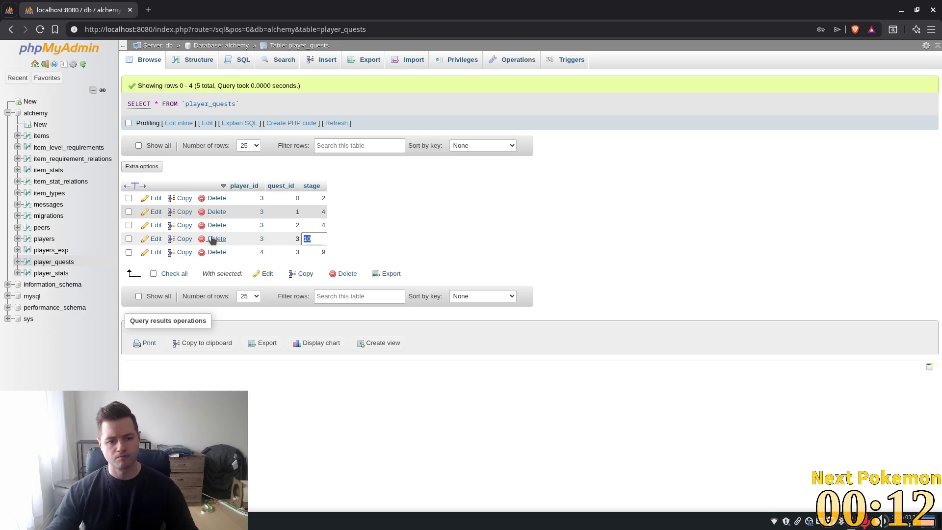
left_click(215, 239)
left_click(487, 308)
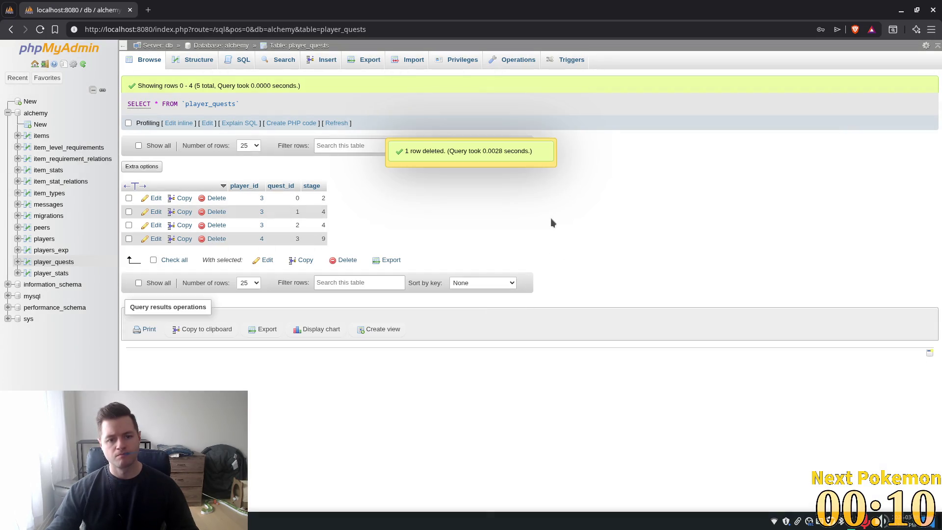
key("alt+Tab")
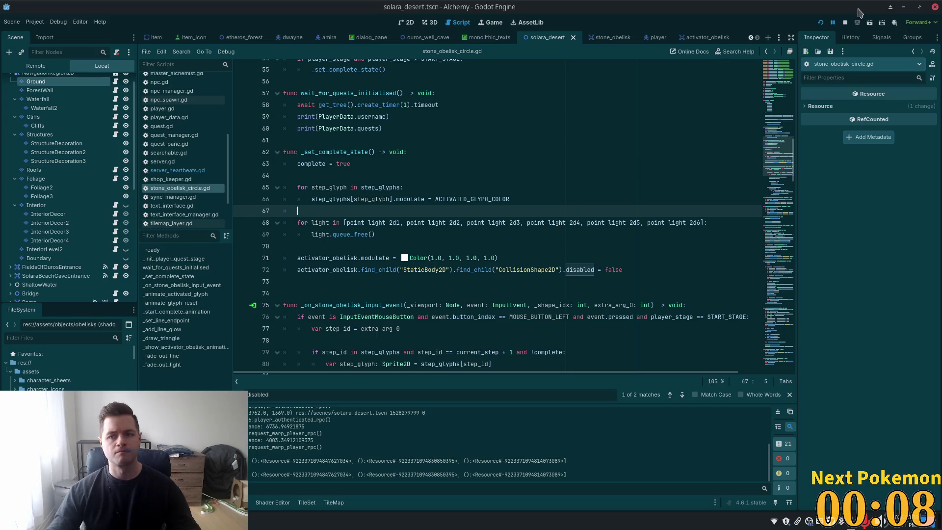
Relaunch the game with F5, move the login window aside, and raise the Greenspan Holdings client.
key("F5")
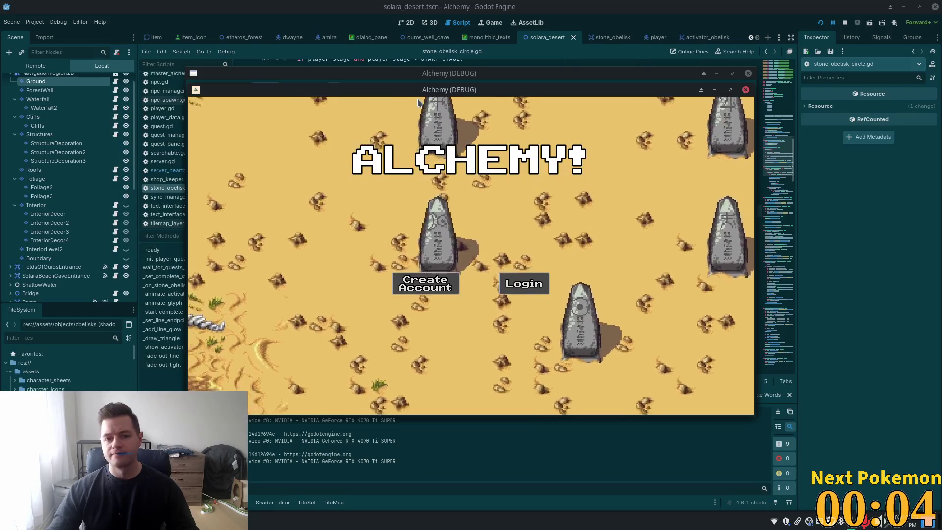
left_click_drag(493, 89, 407, 114)
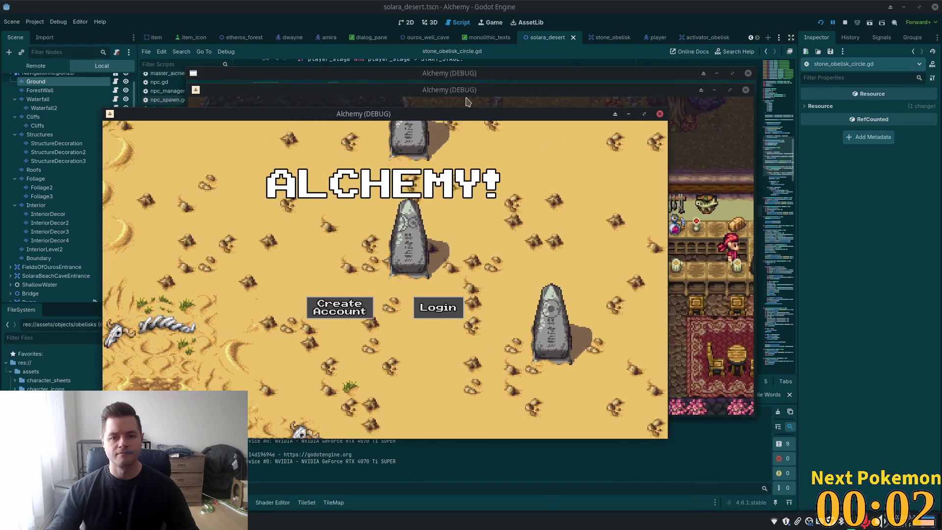
left_click(514, 101)
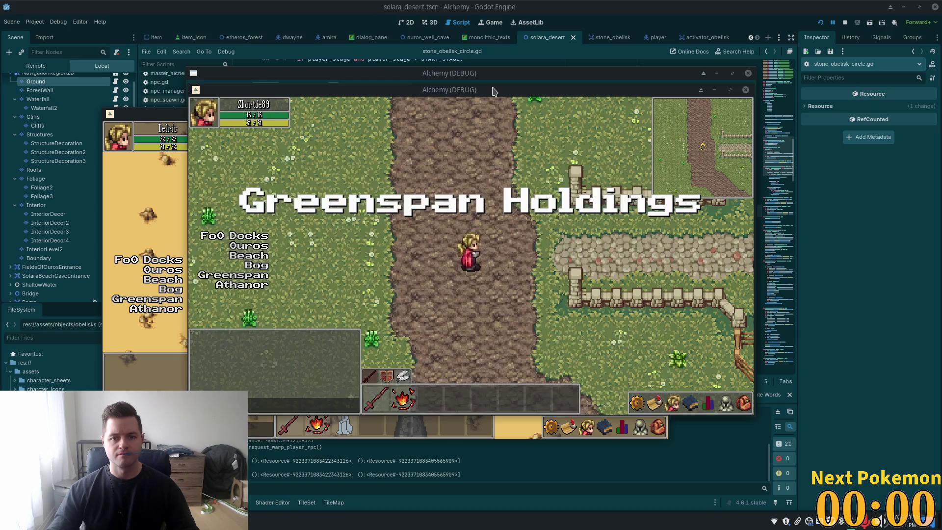
Warp the character to Ouros and walk north-west toward the inn.
left_click(301, 269)
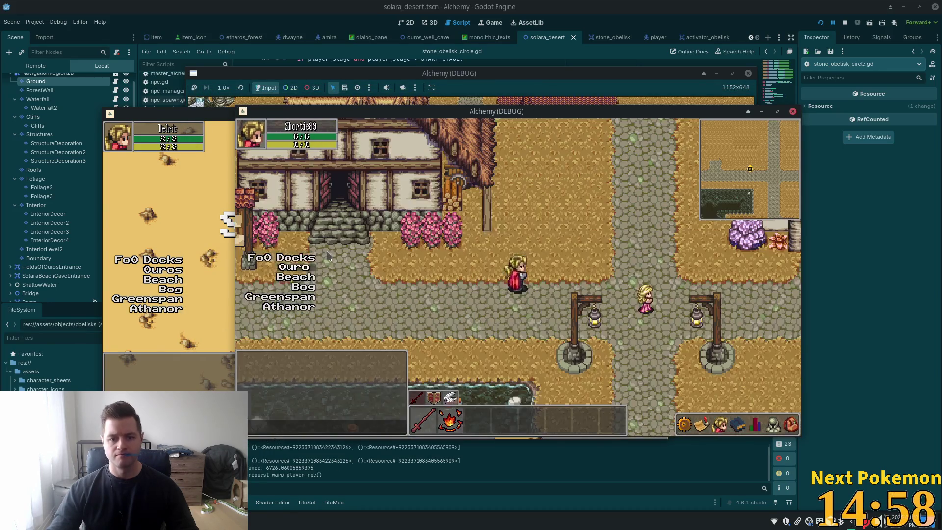
key("Down")
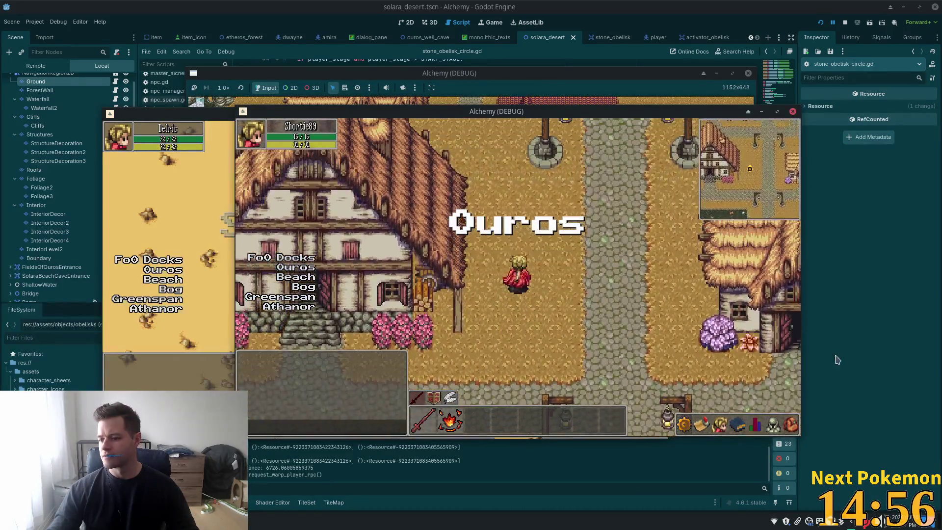
key("Up")
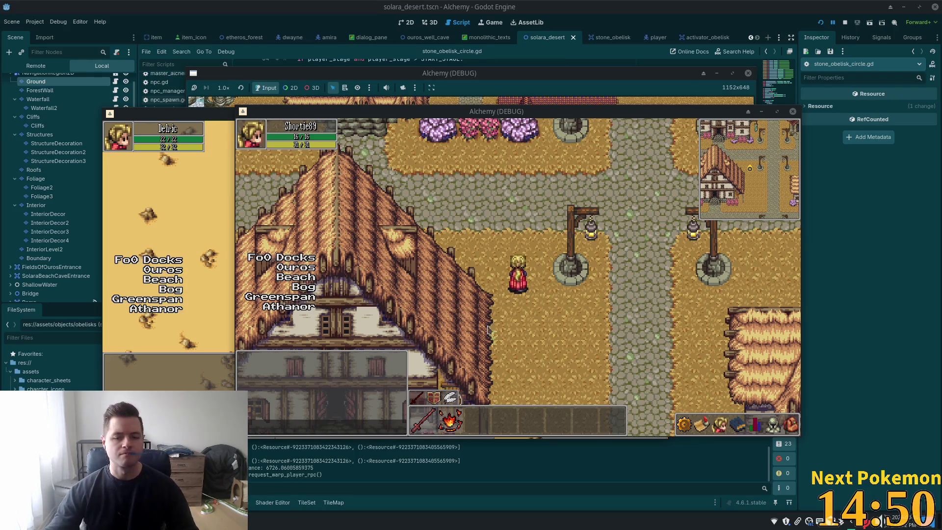
key("Up")
key("Left")
key("Up")
key("Left")
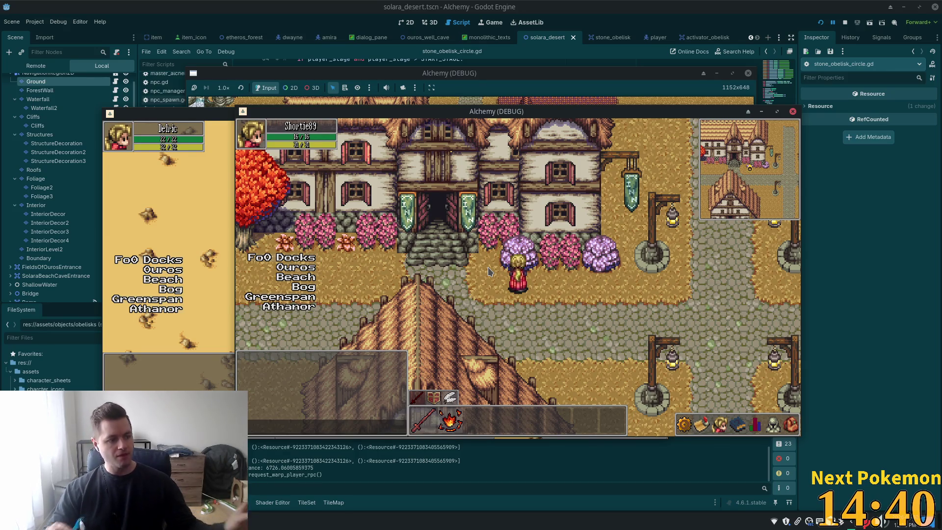
Enter the inn, talk to Dwayne with E, and answer "Not interested.".
key("Left")
key("Up")
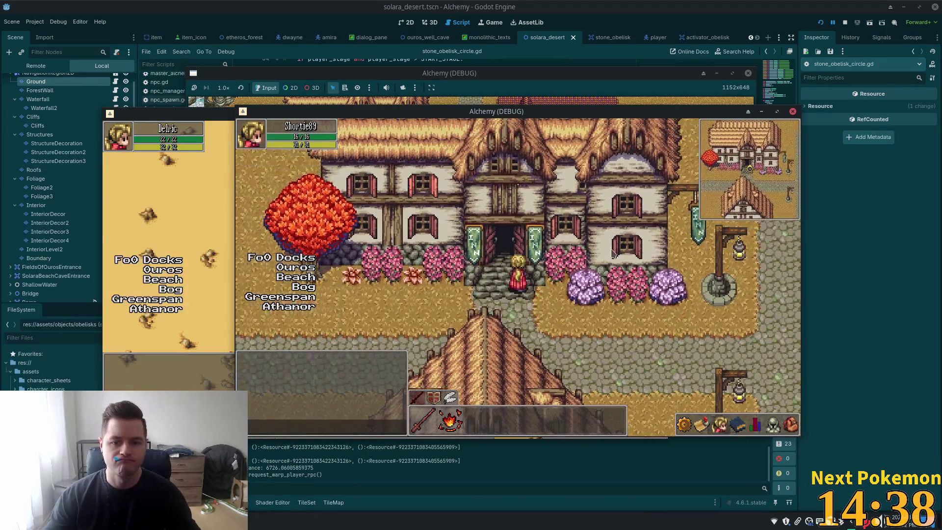
key("Down")
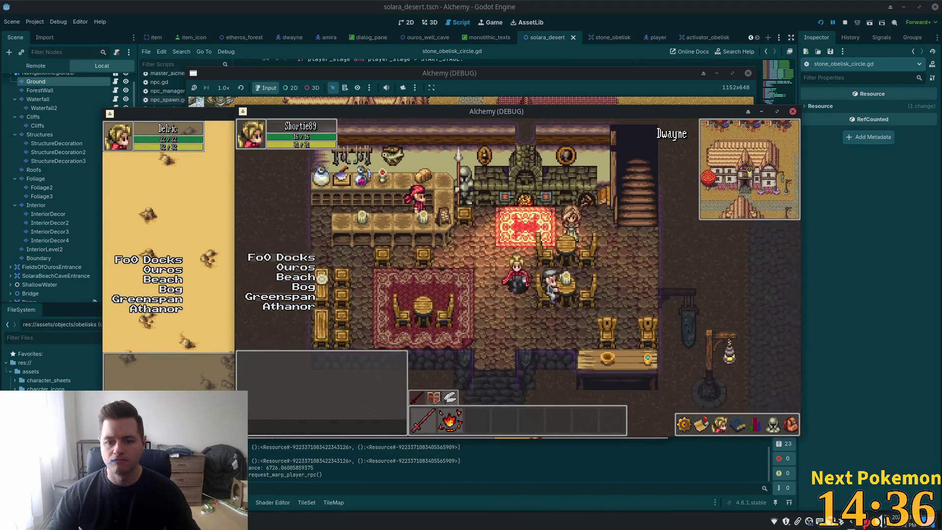
key("e")
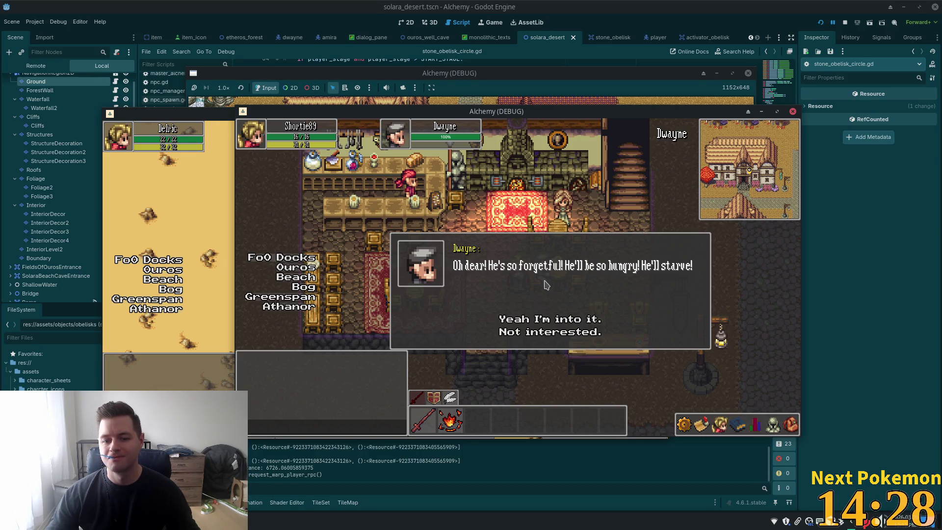
left_click(511, 334)
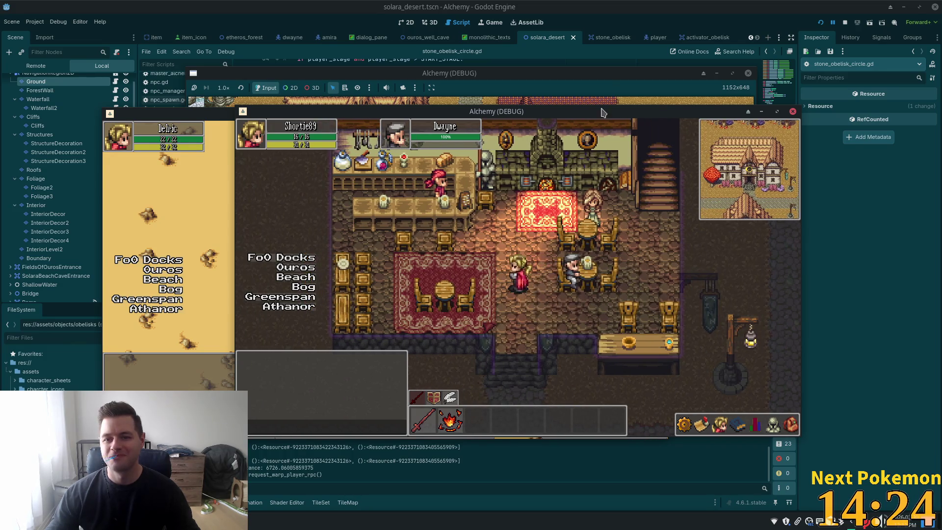
Delete the print statements on lines 59–60 and in _init_player_quest_stage.
left_click(632, 5)
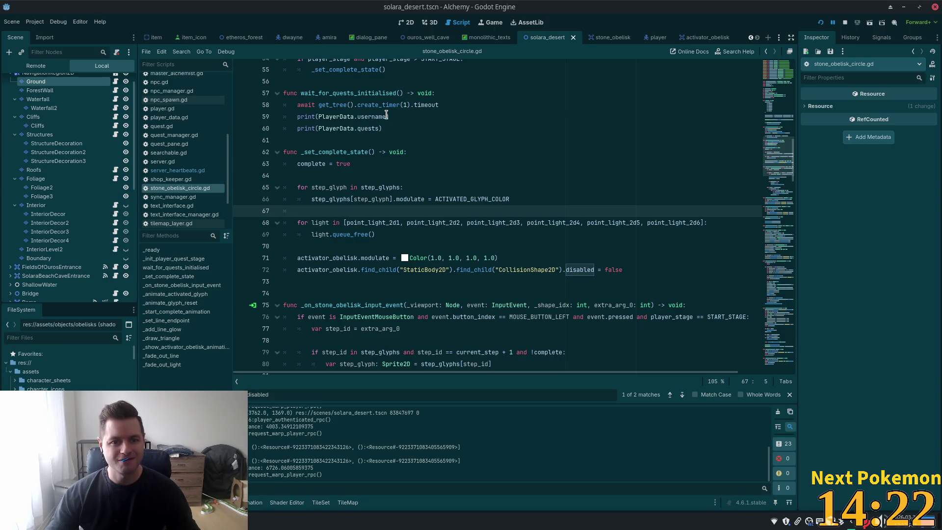
mouse_move(383, 129)
left_mouse_down()
mouse_move(392, 125)
mouse_move(261, 119)
left_mouse_up()
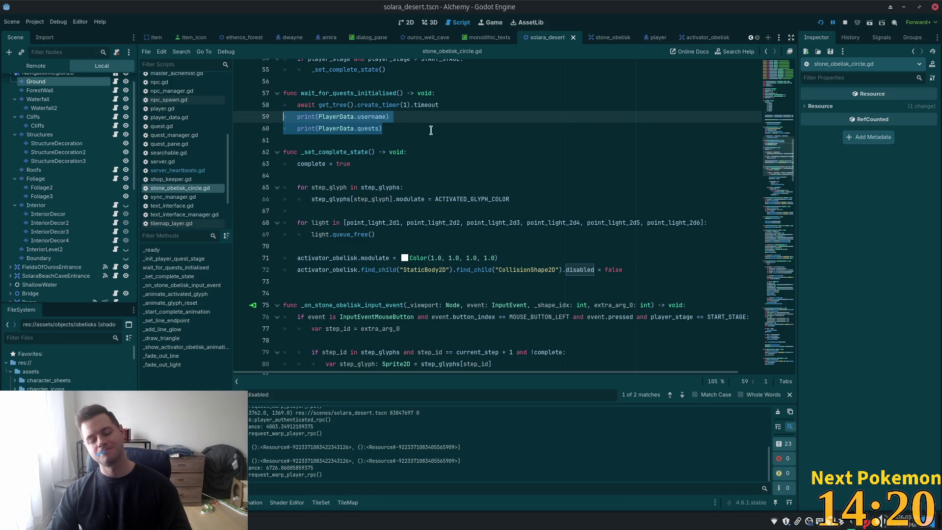
key("BackSpace")
key("BackSpace")
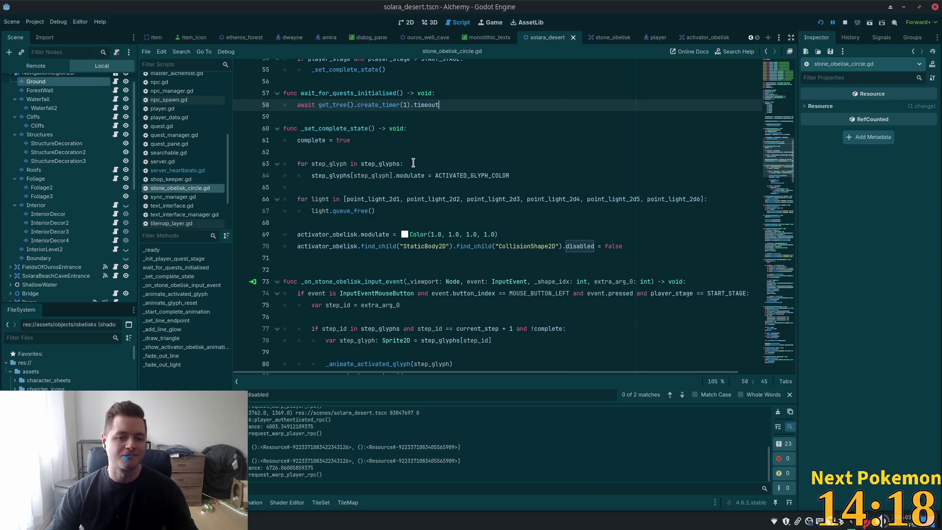
scroll(442, 167, "up", 6)
left_click_drag(412, 224, 294, 211)
key("BackSpace")
key("BackSpace")
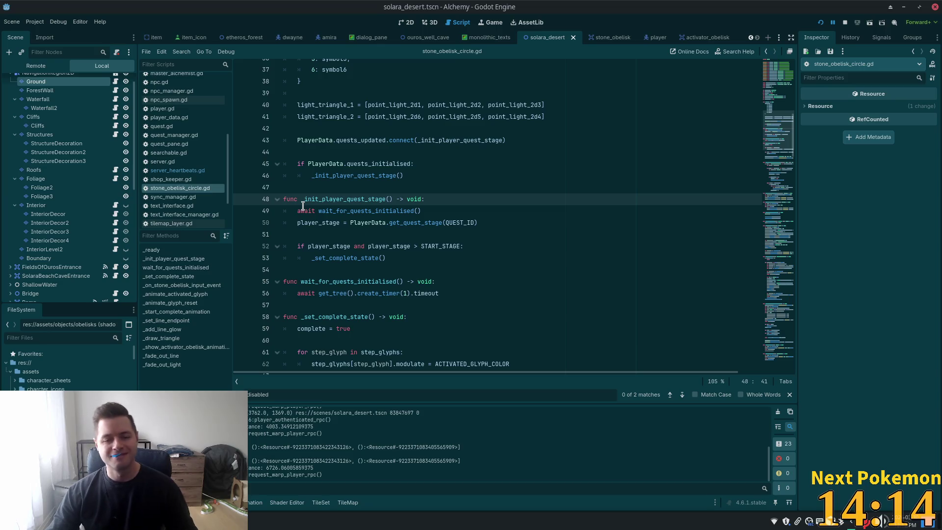
left_click(526, 165)
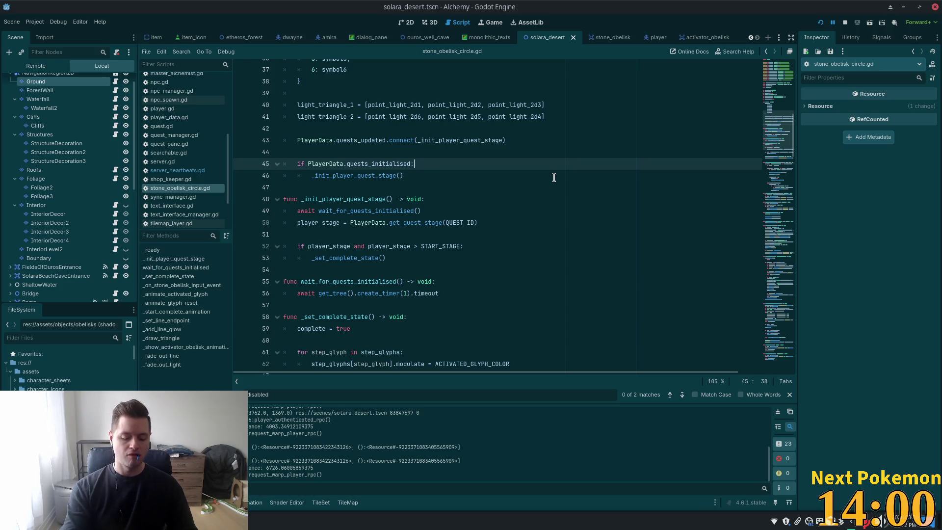
Dismiss the quick-open file list and switch over to the Cursor workspace.
key("shift+alt+o")
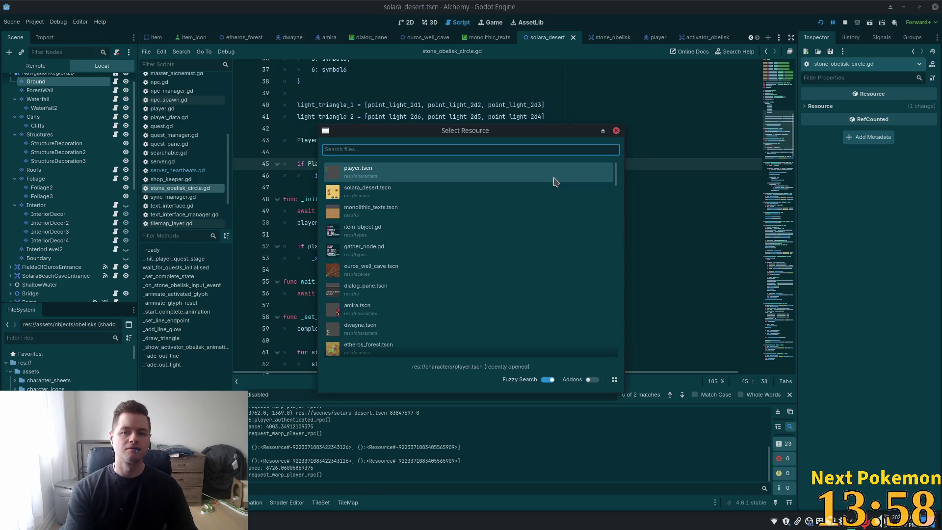
key("Escape")
key("alt+Tab")
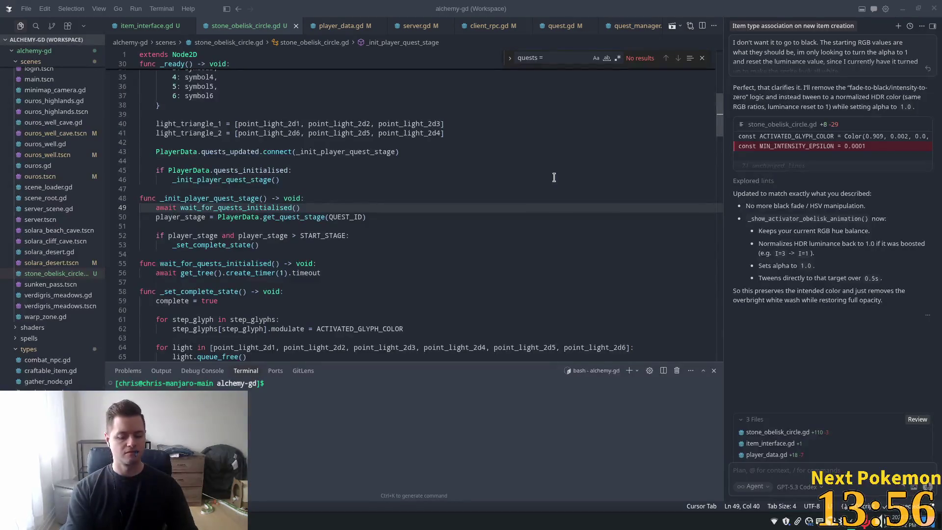
In quest.gd, rewrite line 27 to PlayerData.get_quest_stage(stage.quest_id).
left_click(560, 25)
double_click(307, 237)
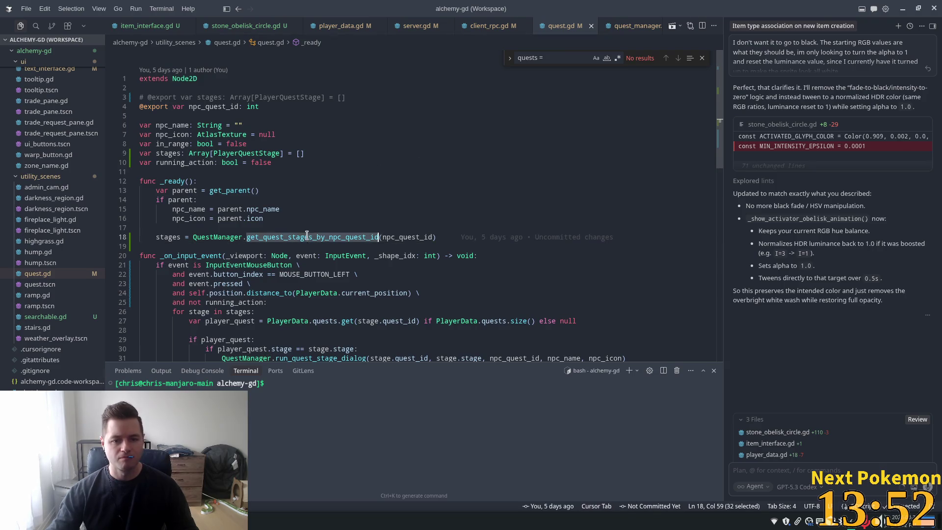
scroll(510, 213, "down", 2)
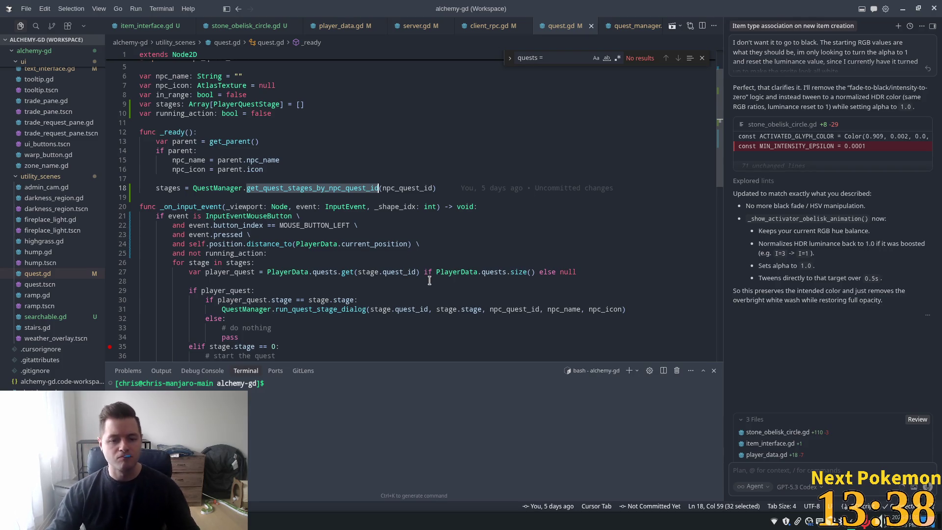
left_click_drag(419, 272, 359, 269)
key("Tab")
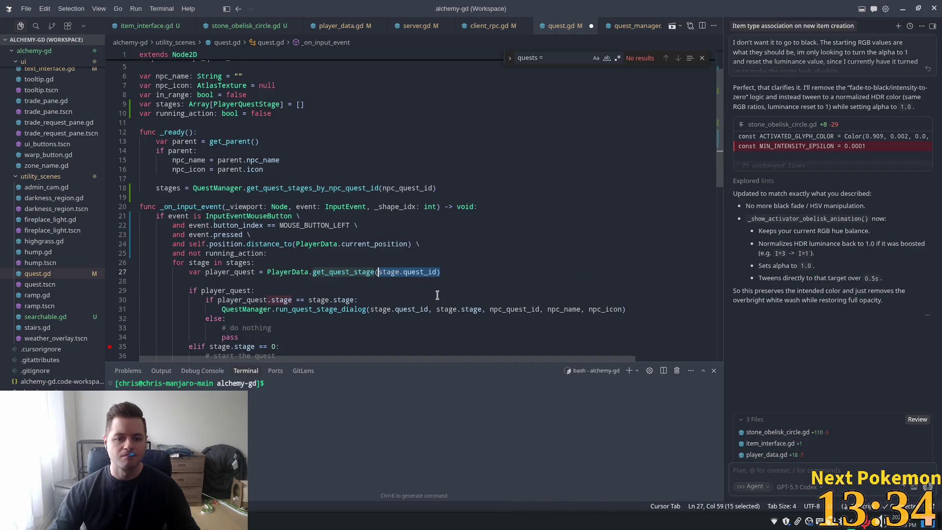
left_click(394, 254)
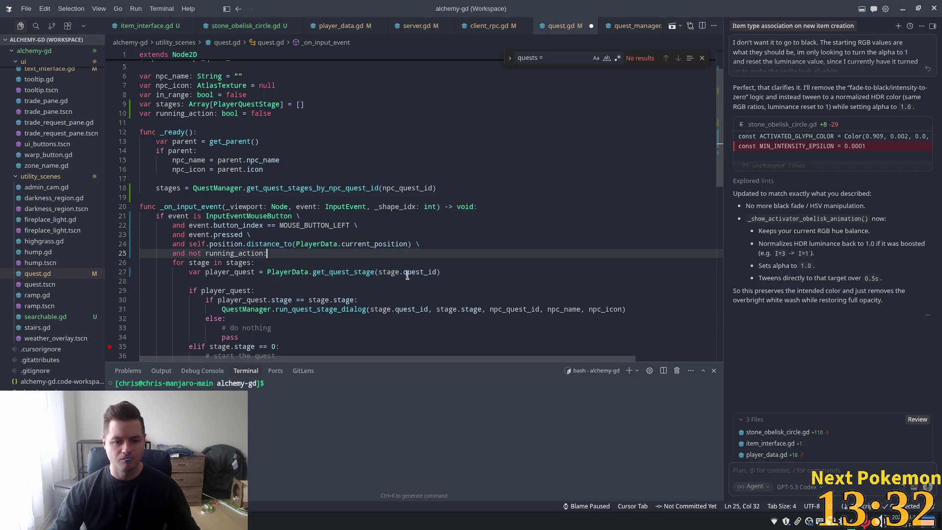
Accept Tab edits renaming the variable to player_quest_stage in the comparison and dialog call.
left_click(302, 300)
key("Tab")
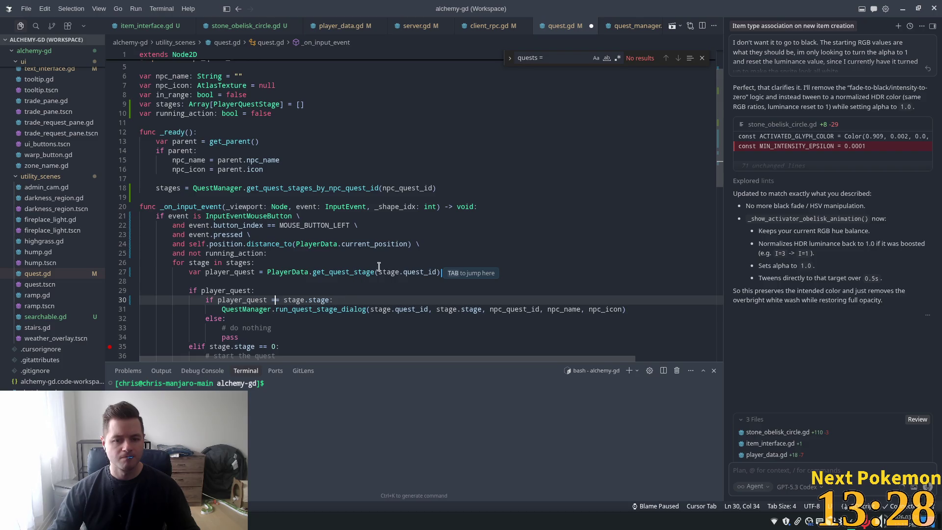
key("Tab")
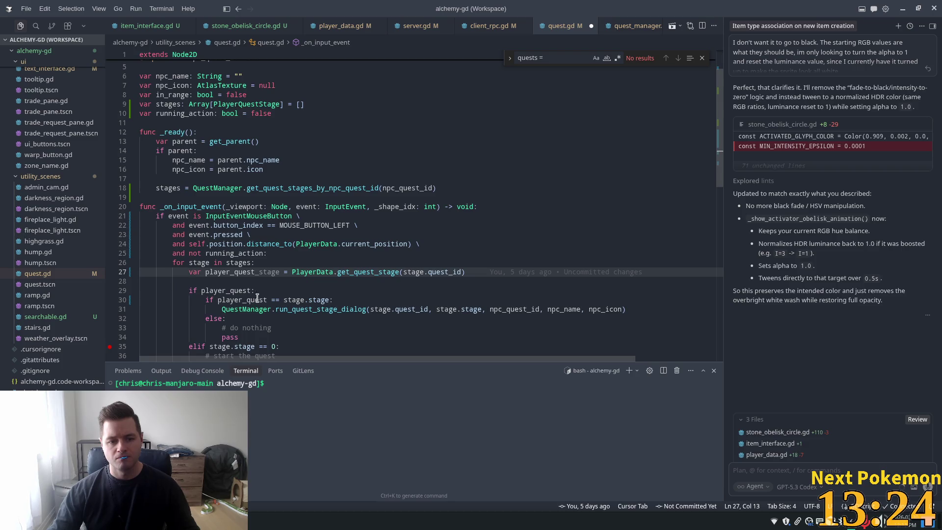
key("Tab")
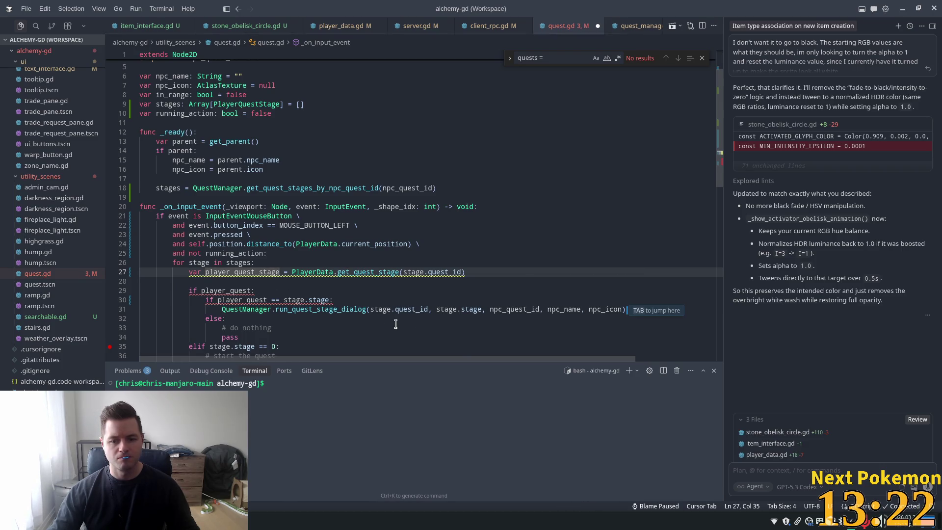
key("Tab")
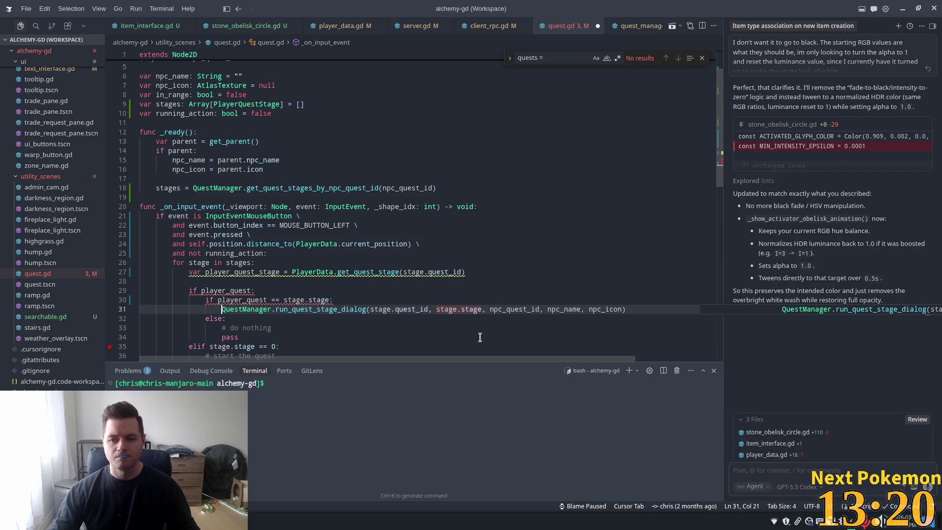
key("Tab")
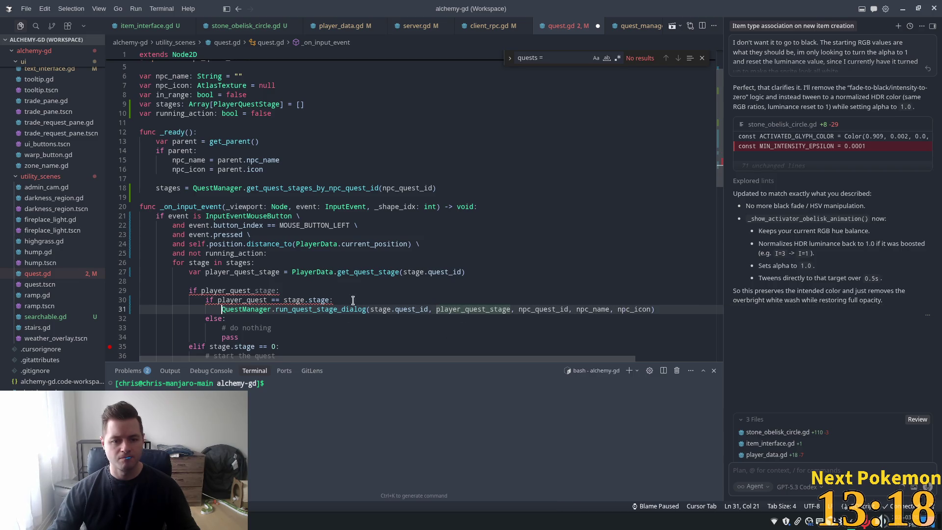
key("Tab")
key("Tab")
key("Tab")
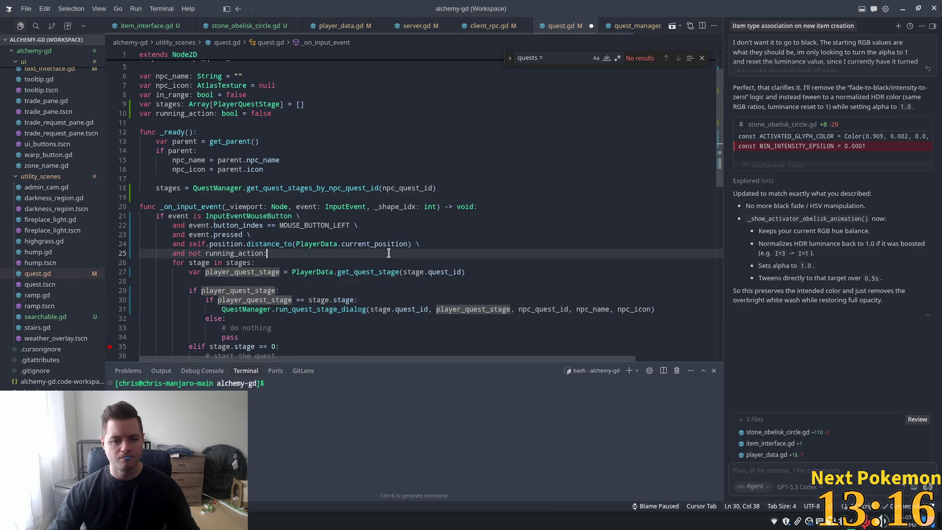
scroll(441, 280, "down", 3)
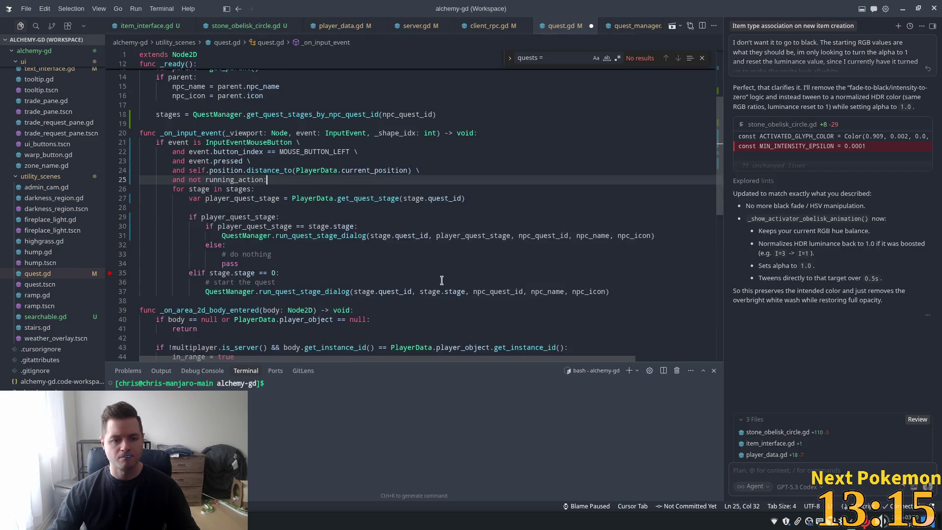
Try player_quest_stage as the line 37 dialog argument, then undo to restore stage.stage.
left_click(274, 254)
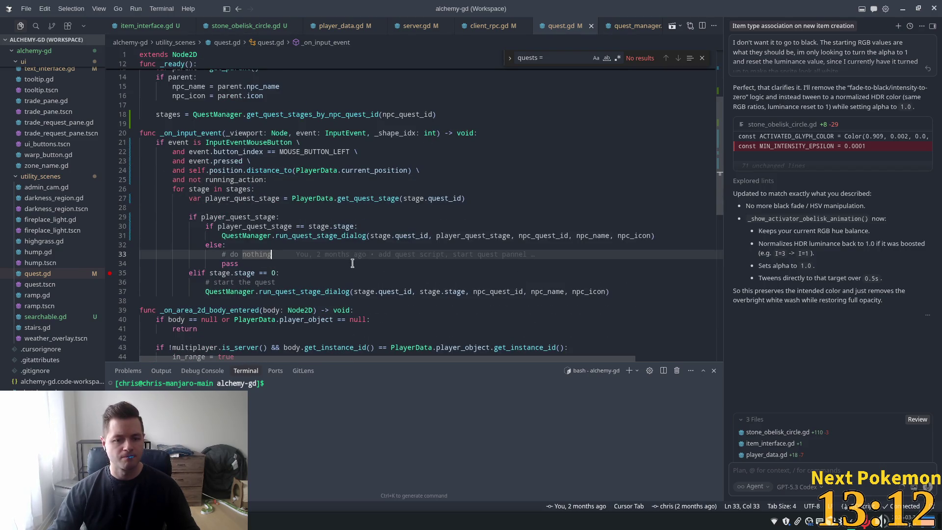
double_click(249, 198)
key("ctrl+c")
left_click_drag(463, 291, 420, 292)
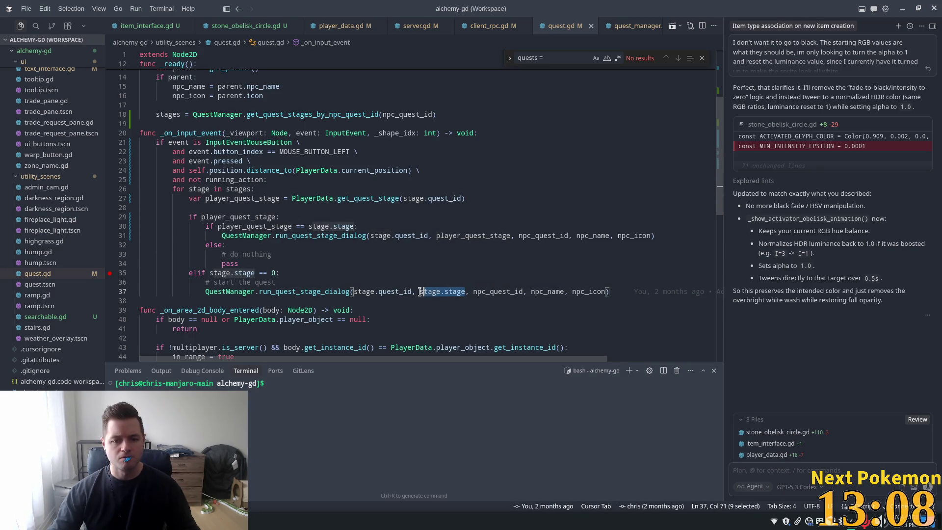
key("ctrl+v")
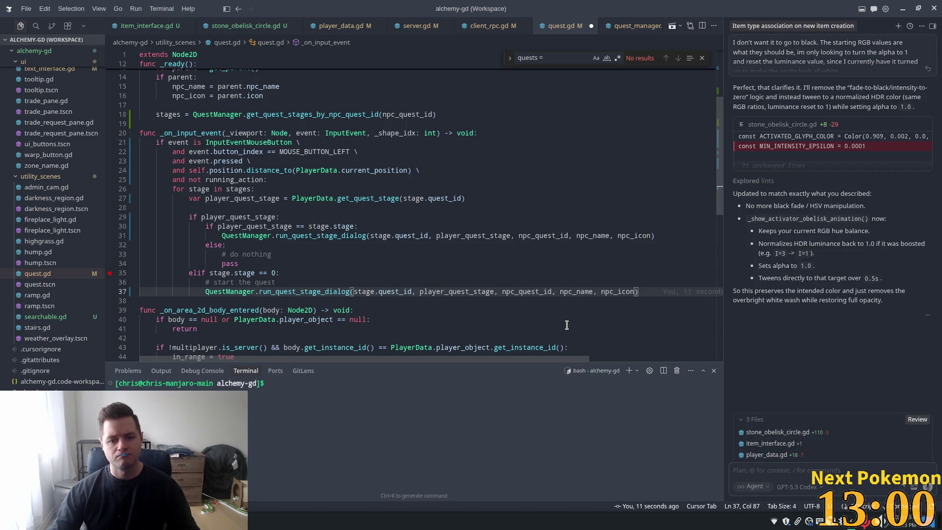
key("ctrl+z")
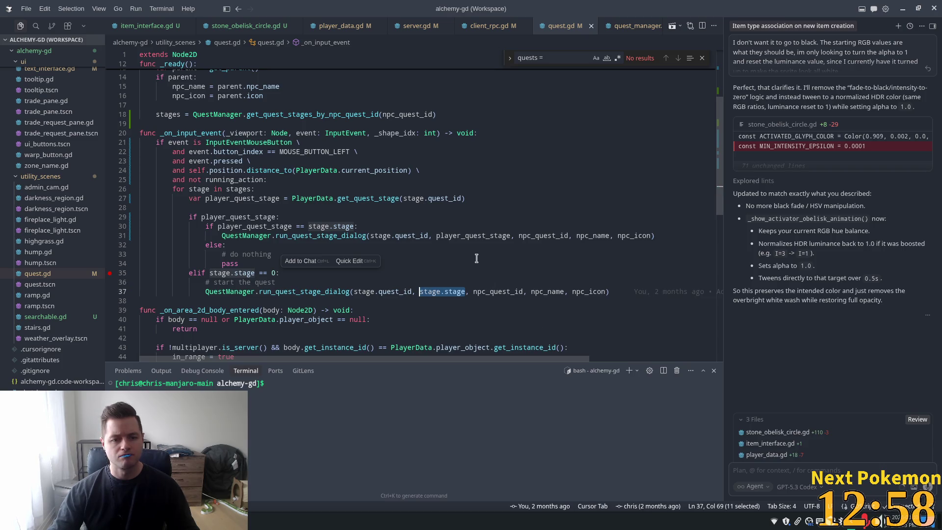
Undo the rename so the variable is player_quest again, compared against stage.stage.
left_click(483, 235)
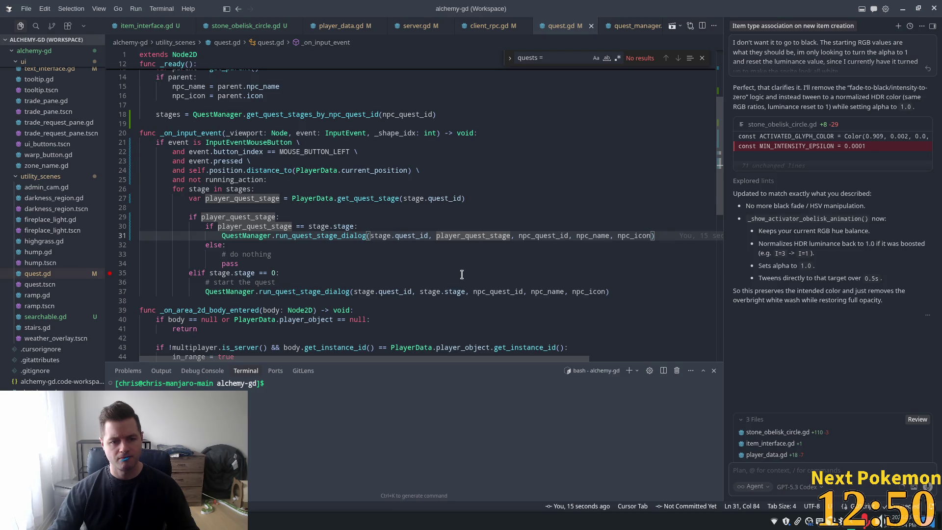
left_click(303, 283)
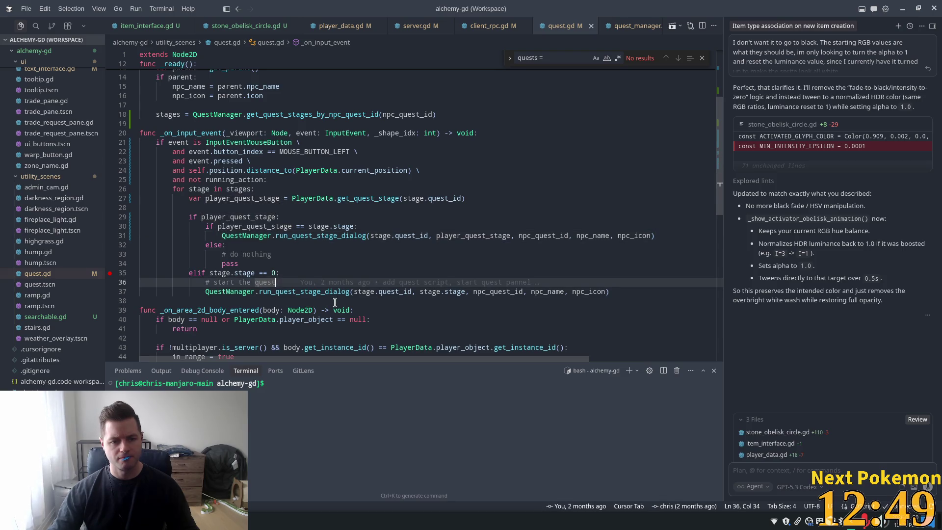
left_click(192, 273)
double_click(291, 293)
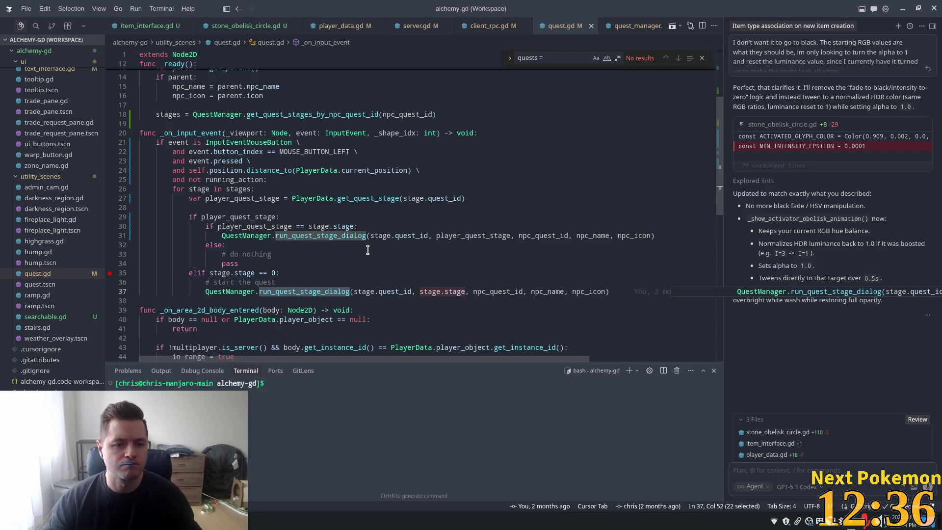
key("ctrl+z")
key("ctrl+z")
key("ctrl+z")
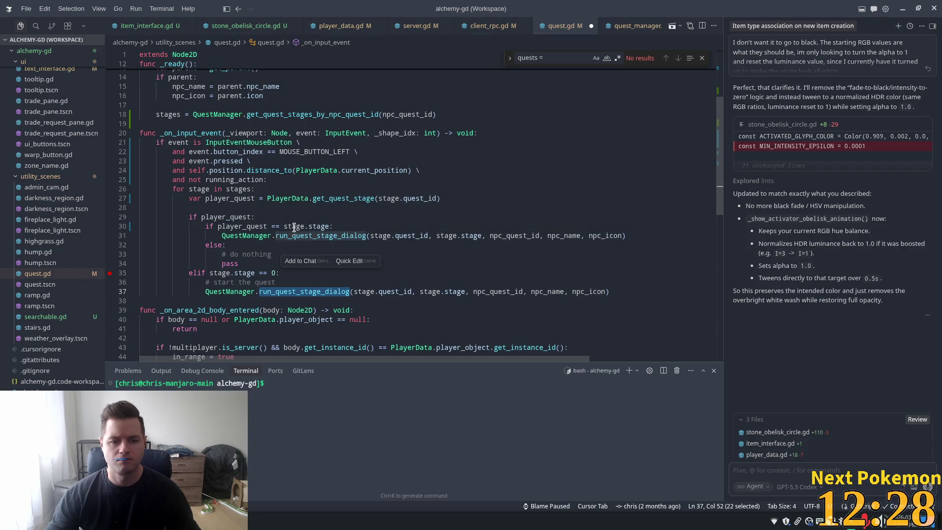
double_click(303, 227)
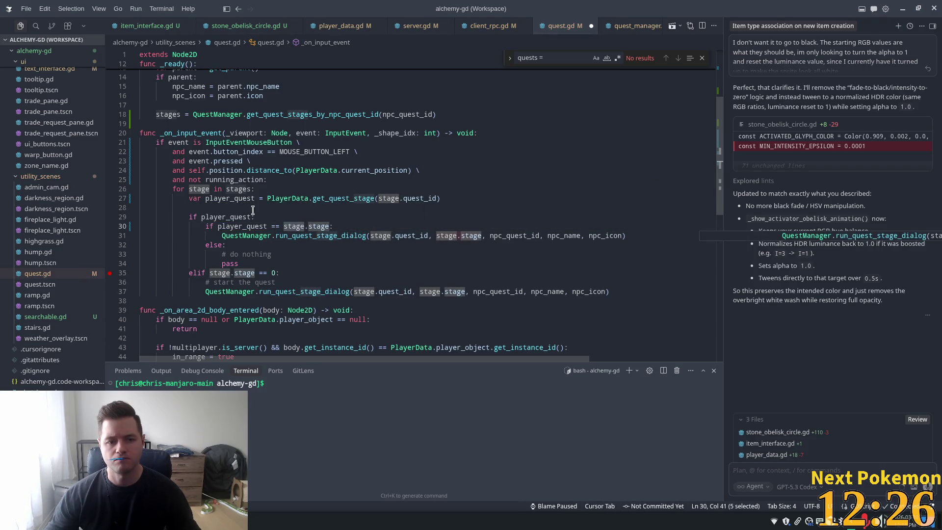
Accept a Tab suggestion on line 27 of quest.gd where player_quest is assigned.
left_click(232, 198)
double_click(242, 226)
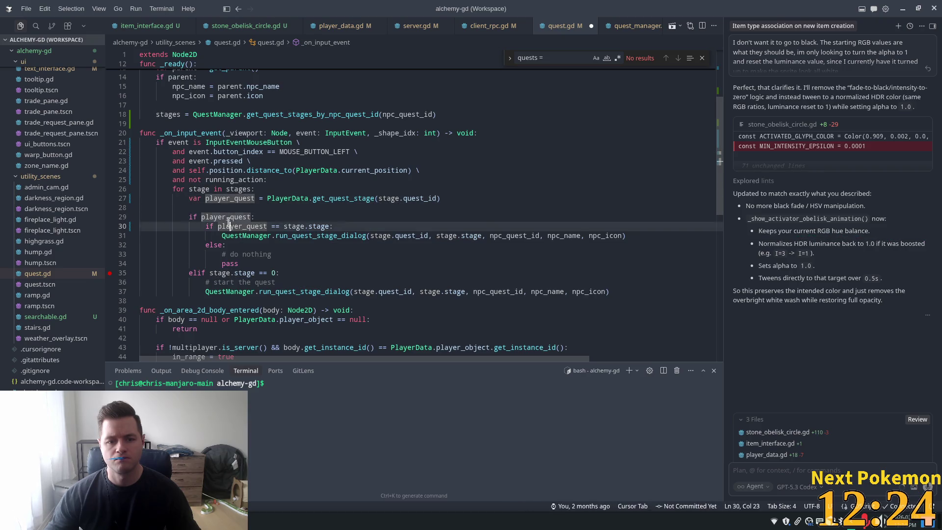
left_click(358, 199)
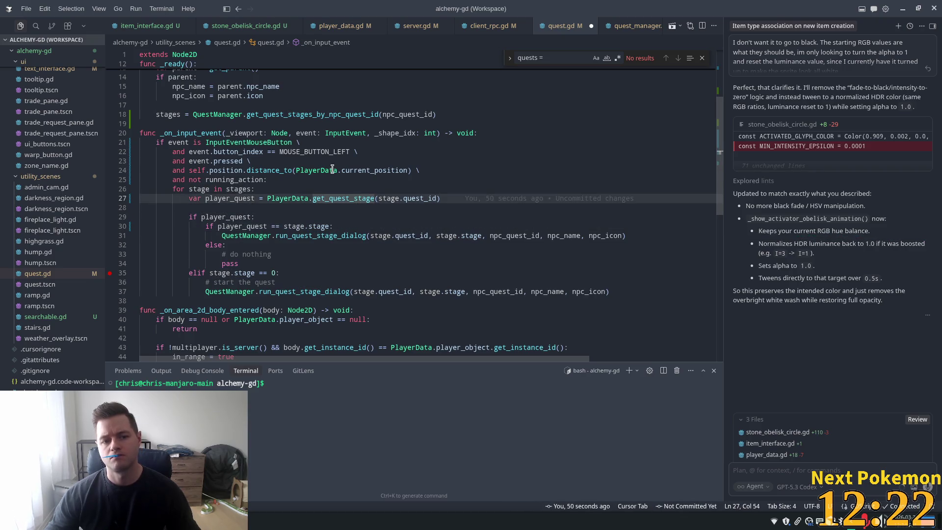
key("Tab")
key("Down")
Save quest.gd and run the project from Godot to reach the login screen.
key("ctrl+s")
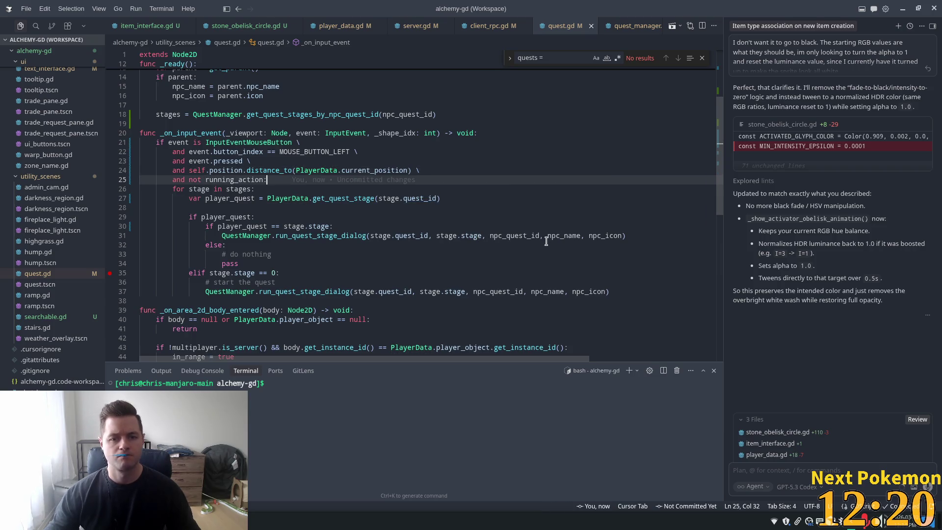
key("alt+Tab")
left_click(820, 24)
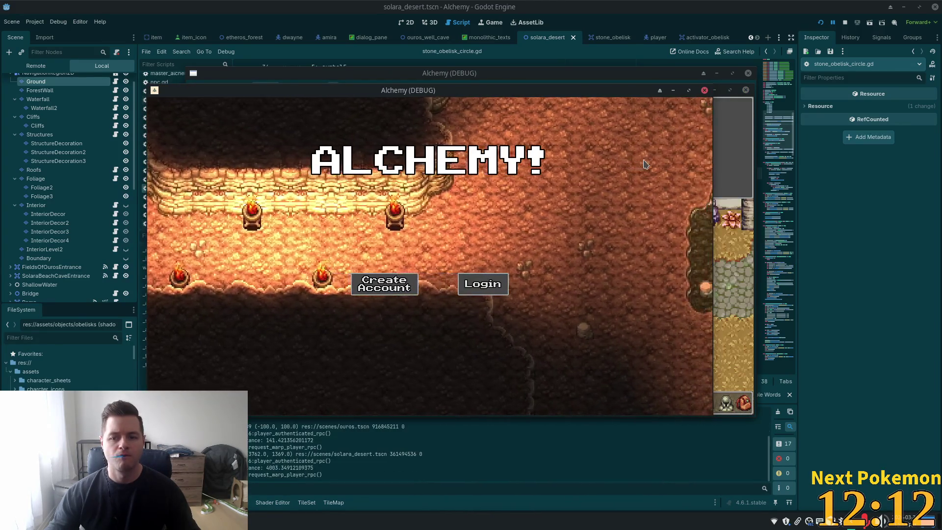
Walk the player into the Ouros inn, answer Dwayne with 'Yikes! Cya.', and close the game with F8.
key("Left")
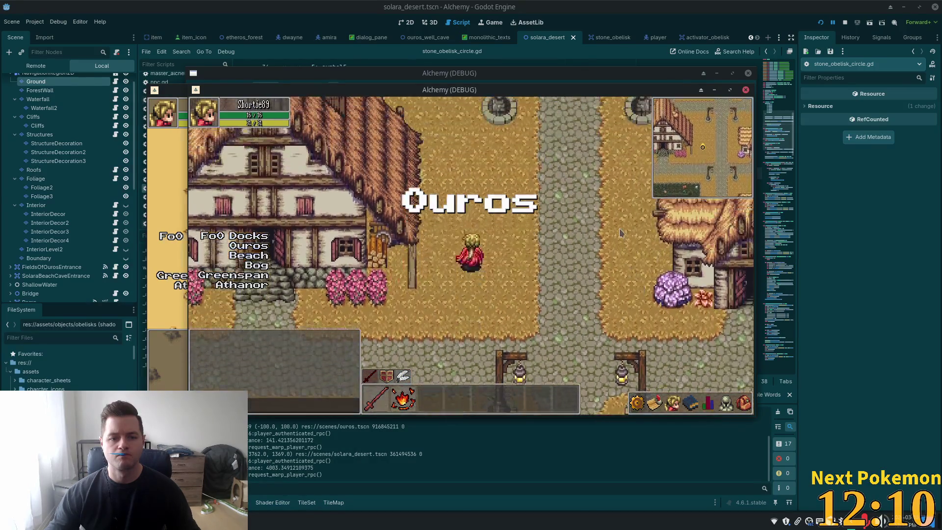
key("Up")
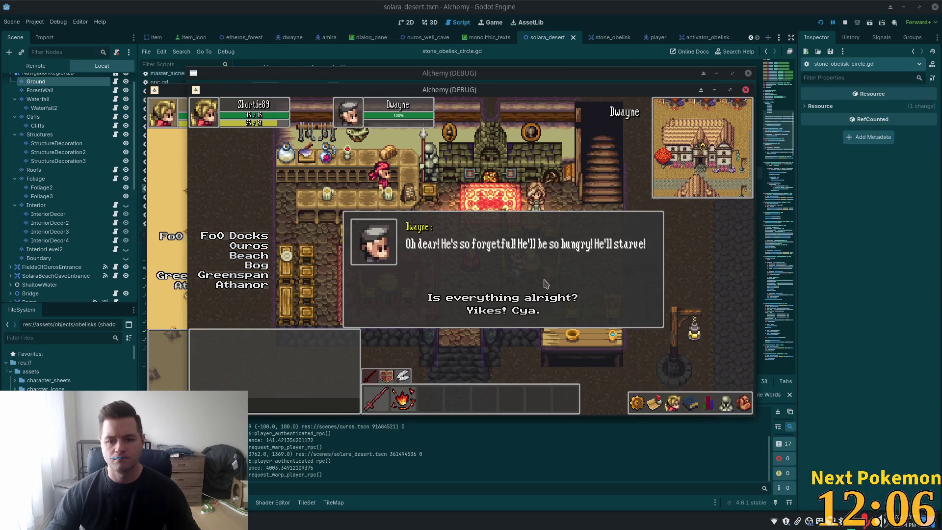
left_click(499, 314)
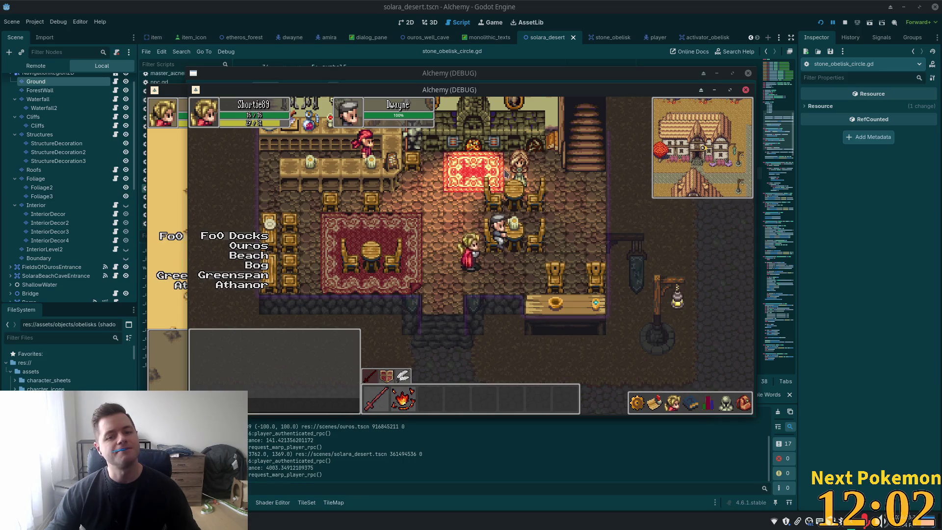
key("F8")
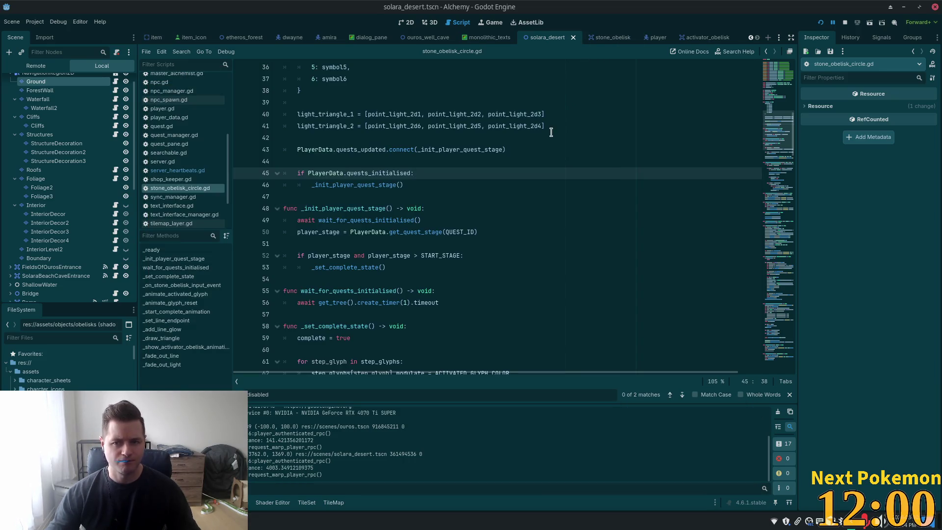
key("alt+Tab")
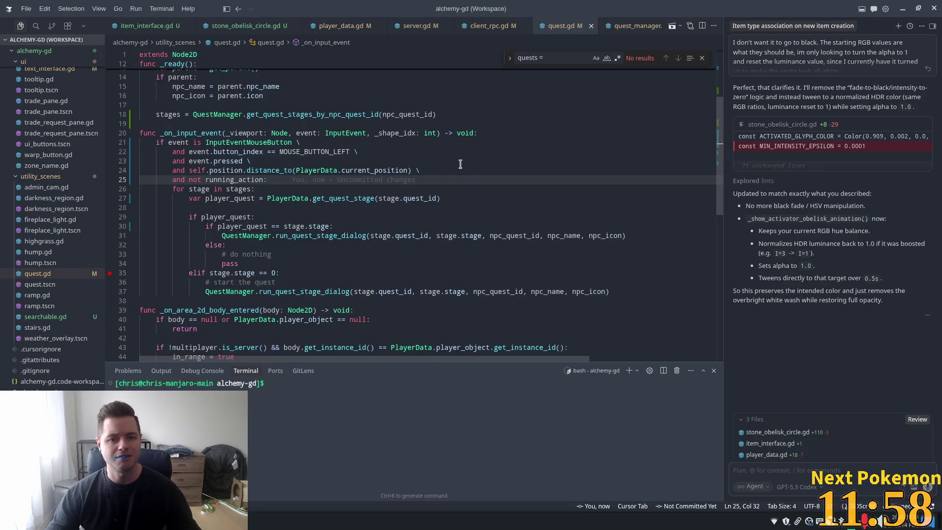
double_click(330, 198)
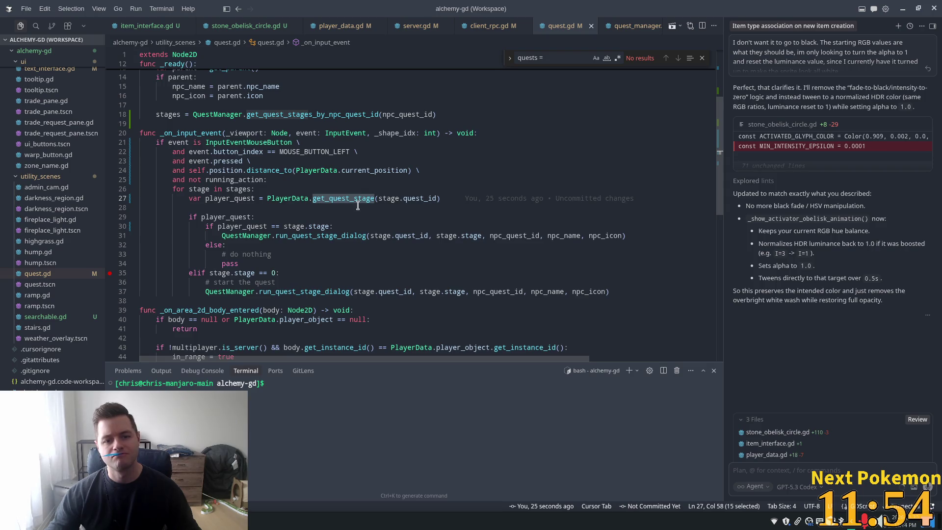
mouse_move(350, 195)
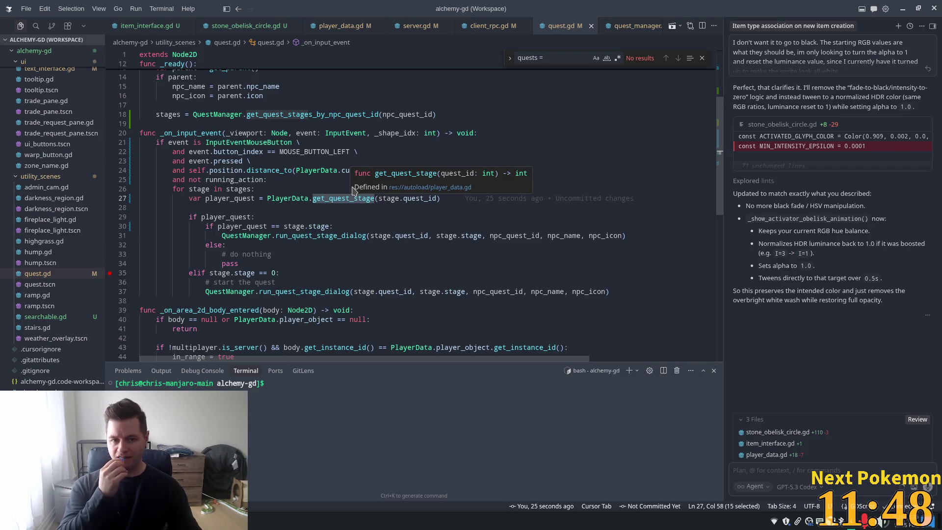
key("alt+Tab")
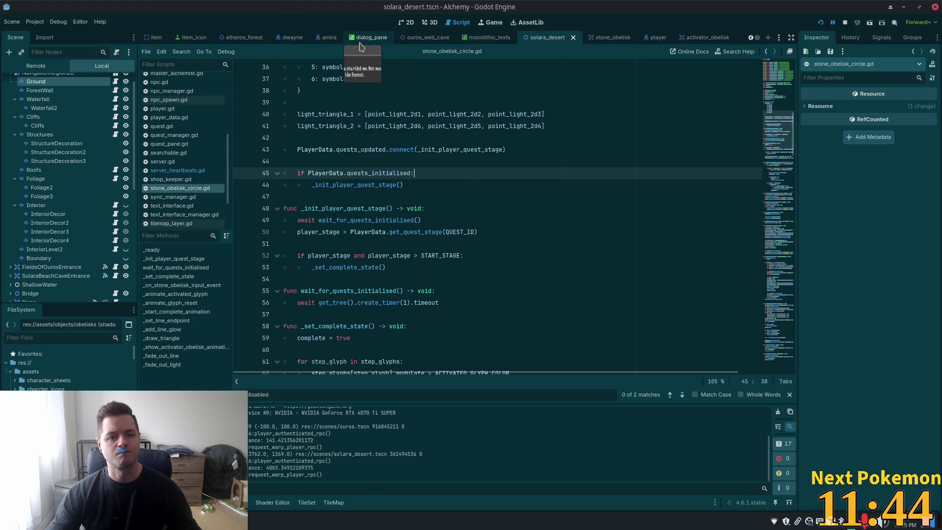
key("alt+Tab")
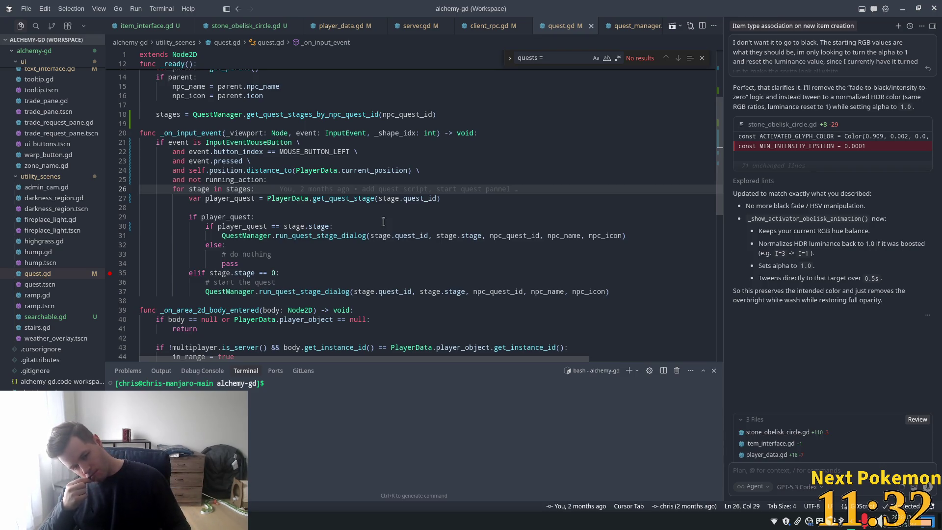
scroll(325, 259, "down", 7)
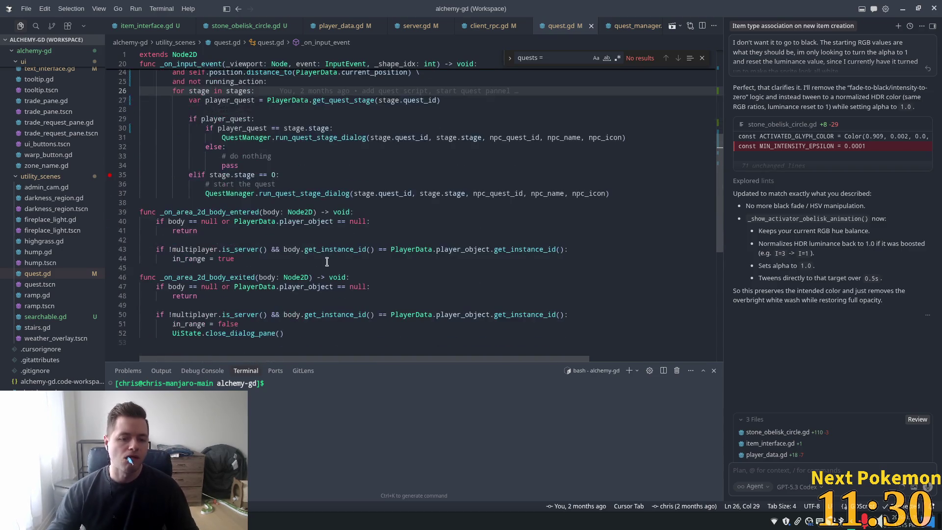
scroll(325, 258, "up", 7)
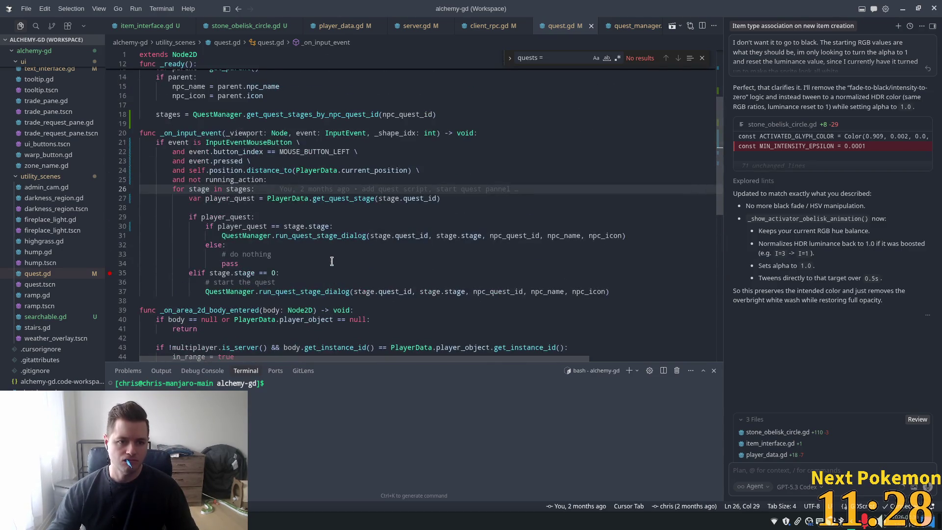
left_click(209, 159)
scroll(215, 166, "up", 3)
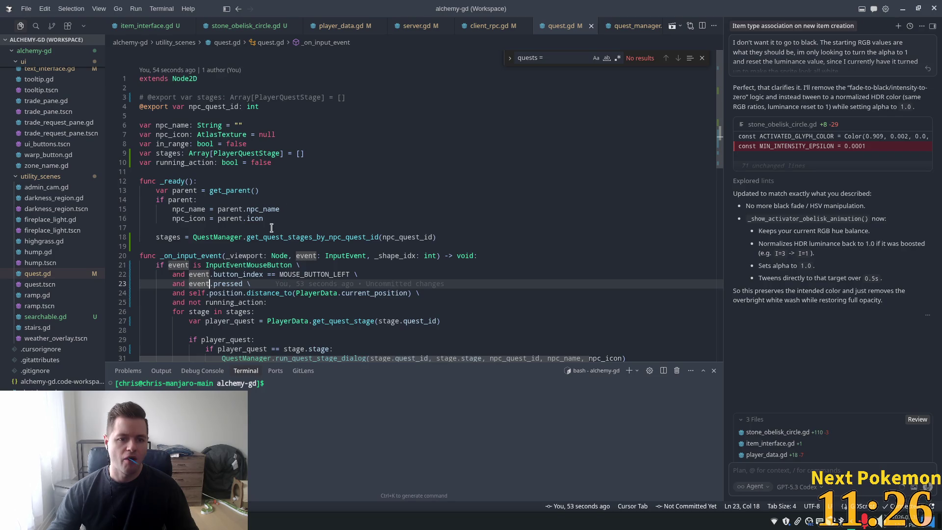
double_click(346, 237)
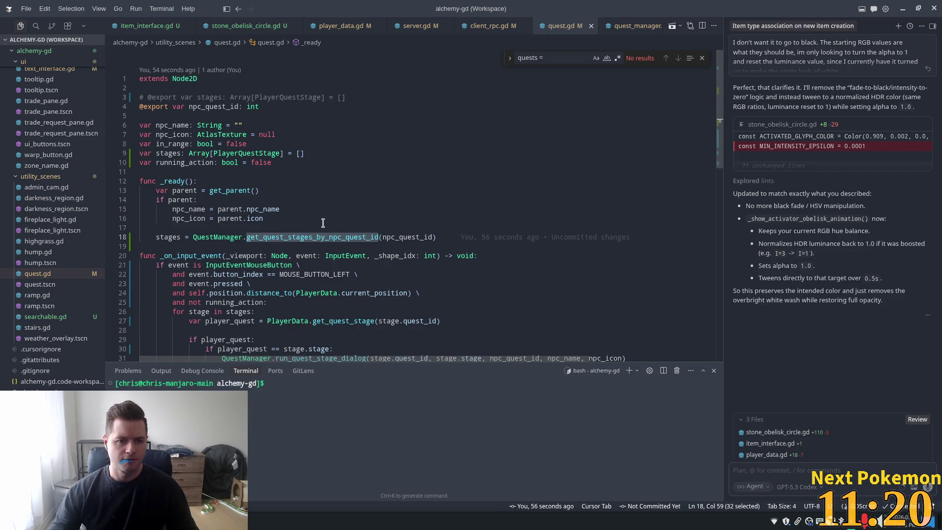
mouse_move(320, 238)
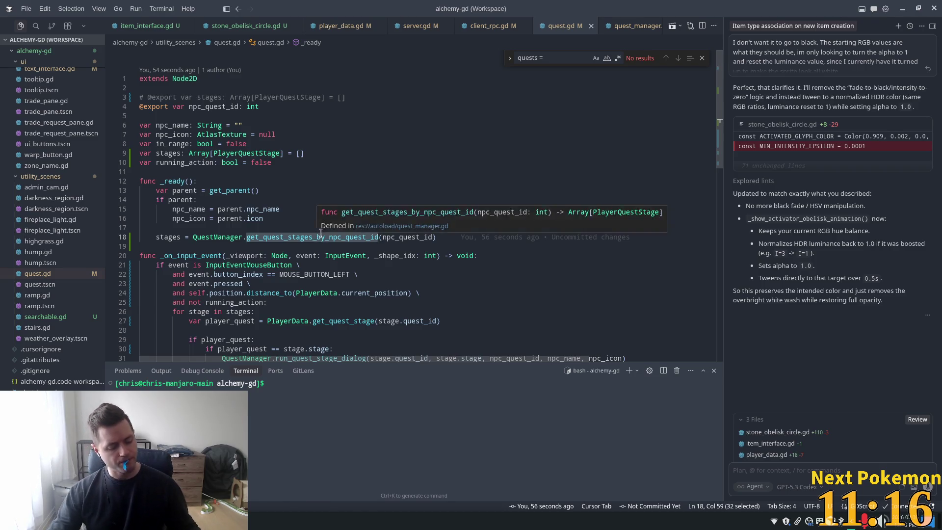
key("alt+Tab")
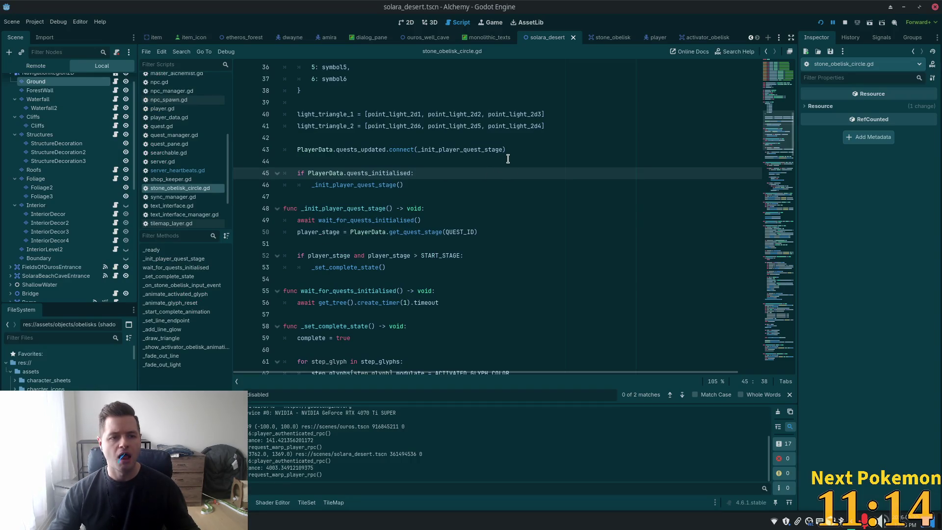
Open ouros.gd and the ouros.tscn scene through quick search and show it in 2D view.
key("ctrl+alt+o")
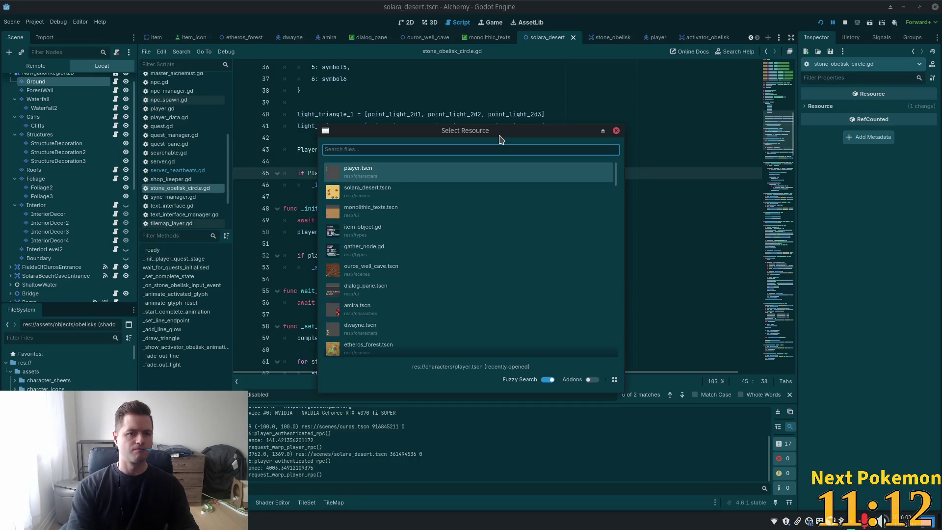
type("ouros")
key("Return")
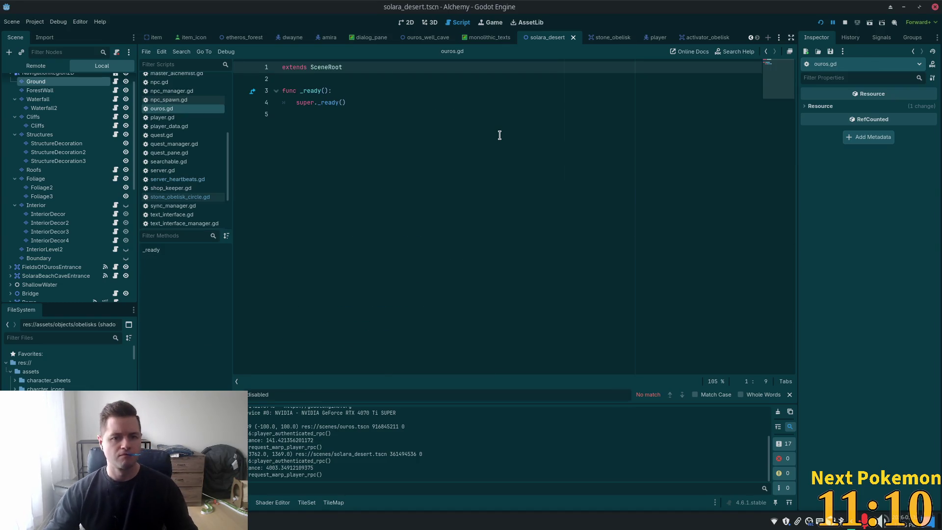
key("shift+alt+o")
type("ouros")
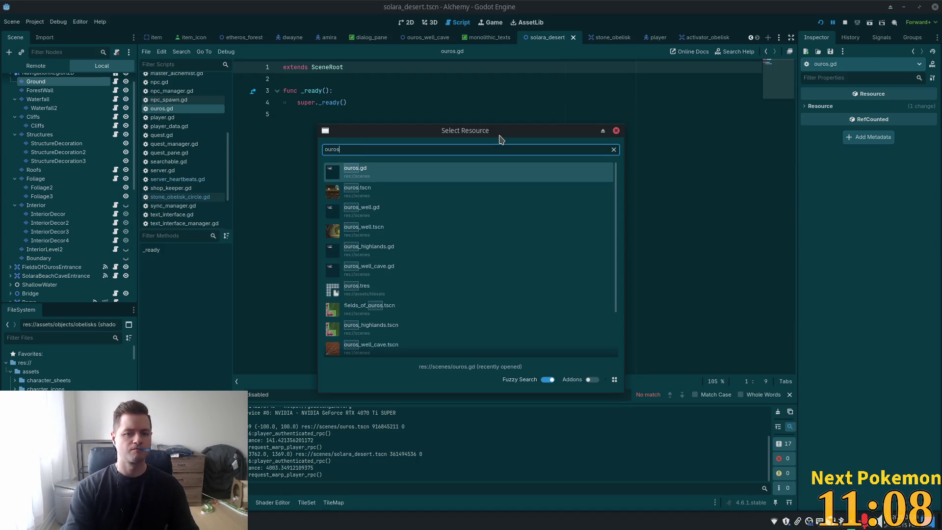
type(".t")
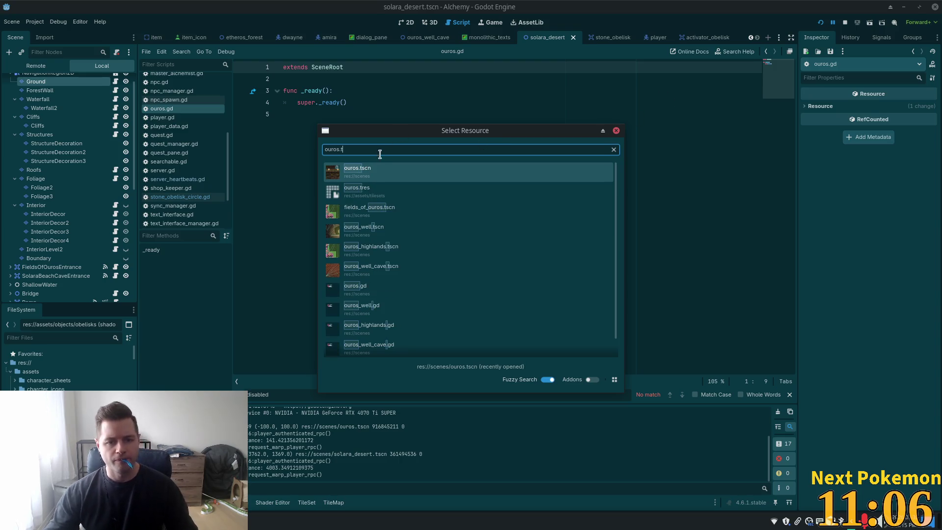
left_click(377, 169)
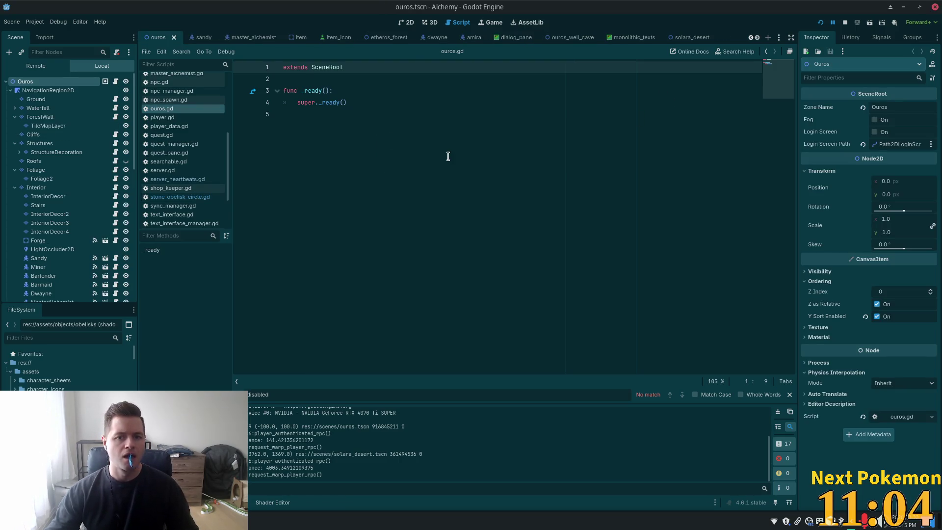
left_click(408, 23)
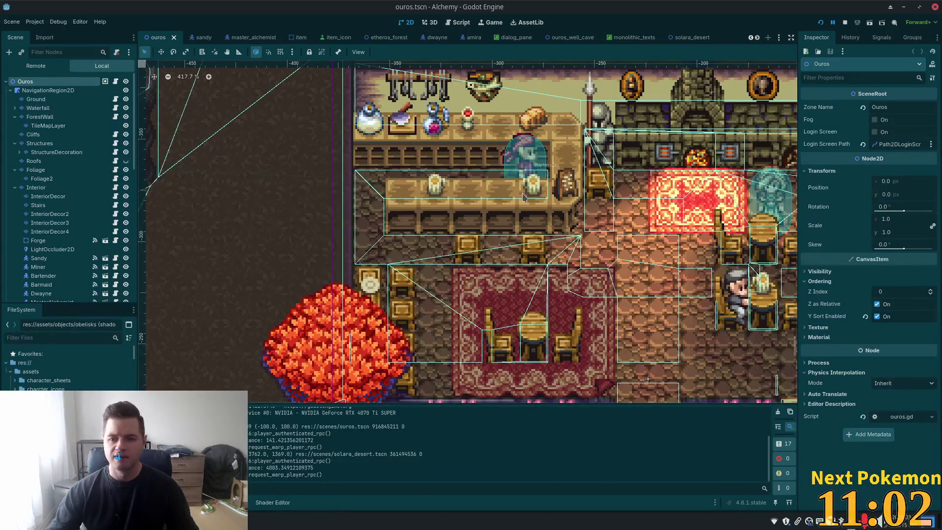
Browse the Ouros scene tree, selecting LightOccluder2D2 and the Ouros root node.
left_click(731, 286)
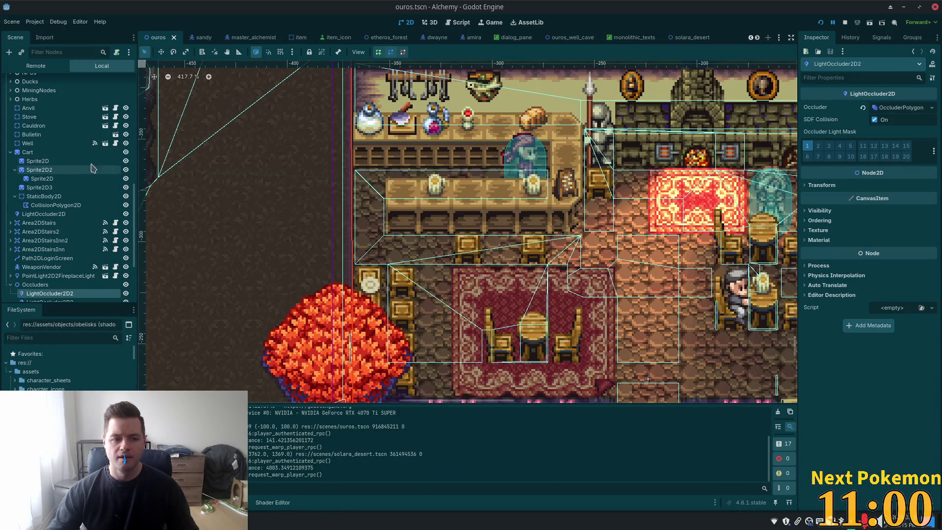
scroll(66, 79, "up", 10)
left_click(65, 77)
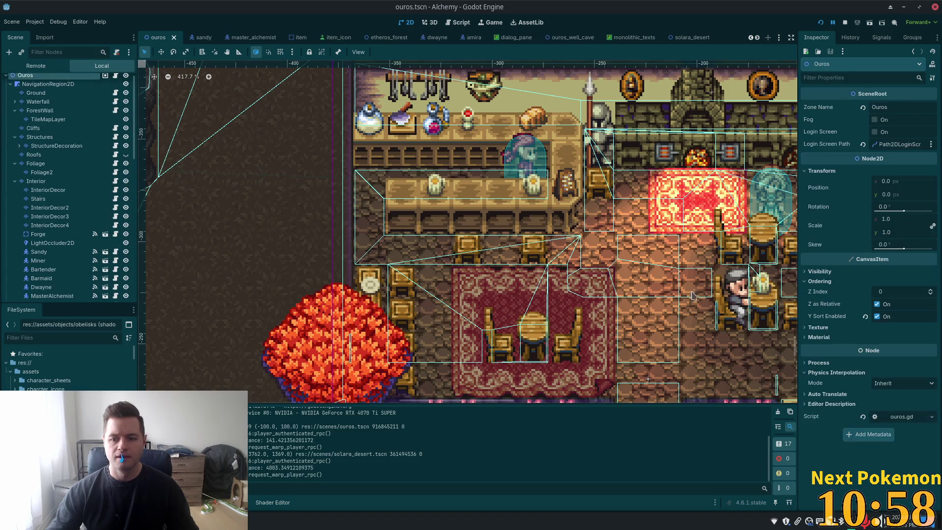
left_click(743, 316)
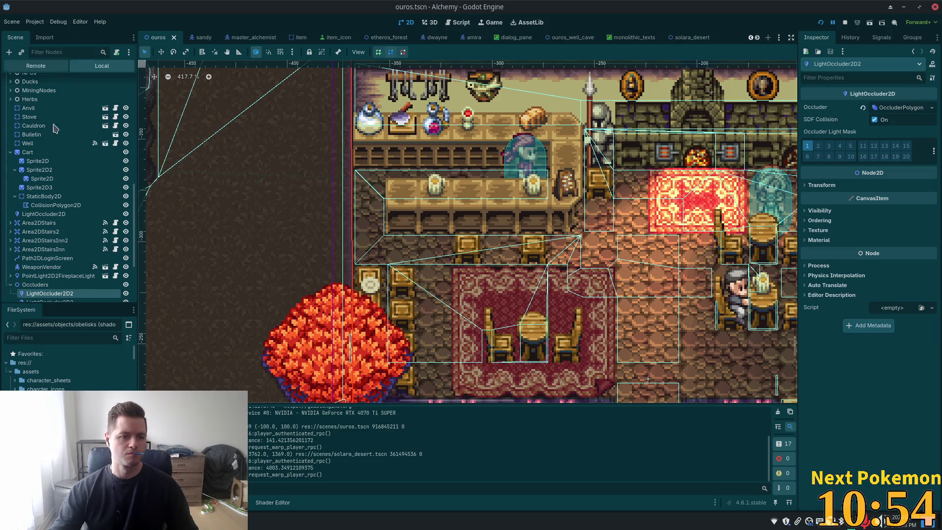
scroll(69, 152, "up", 3)
scroll(70, 151, "up", 2)
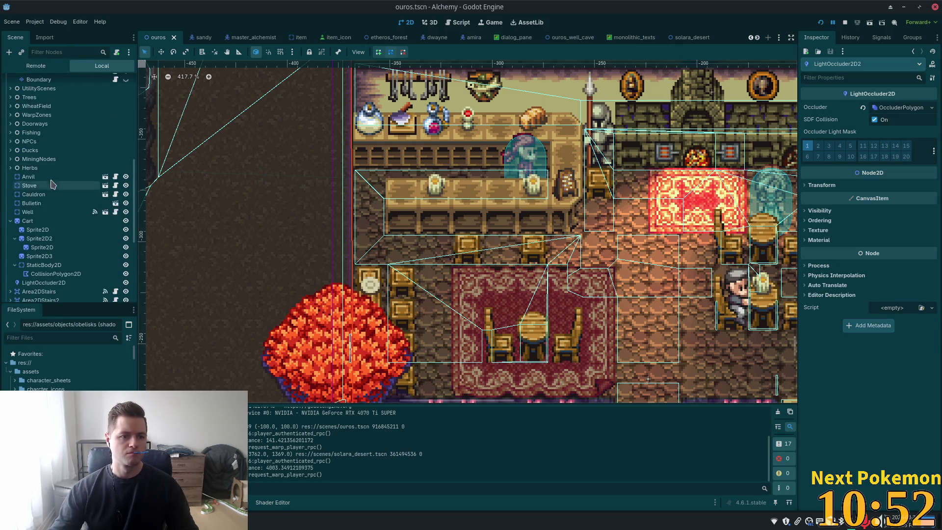
Expand the NPCs group, select Dwayne, and open dwayne.tscn in the editor.
left_click(25, 141)
left_click(11, 141)
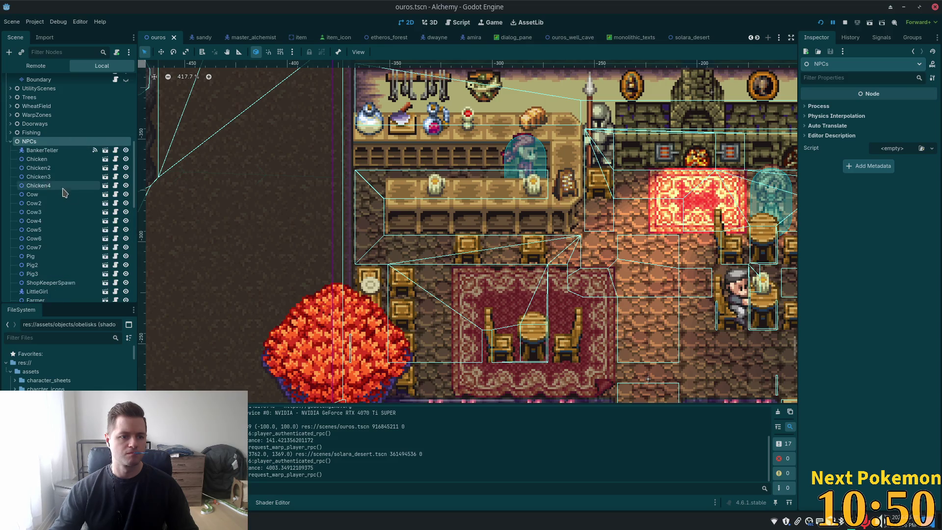
scroll(59, 207, "down", 3)
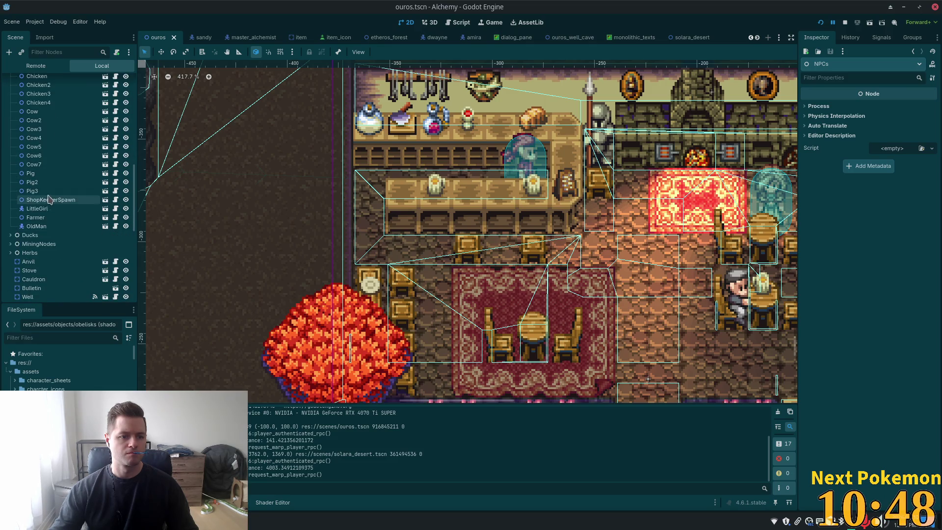
scroll(53, 206, "up", 6)
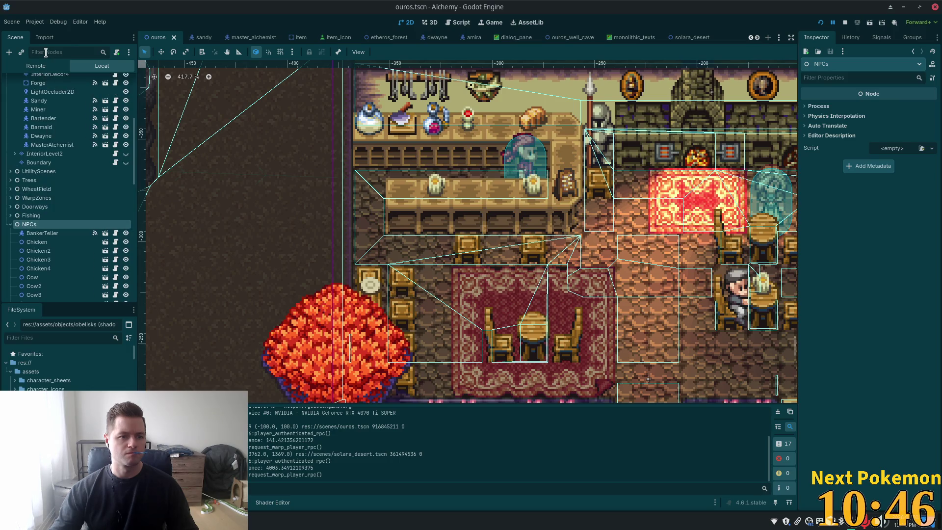
left_click(41, 136)
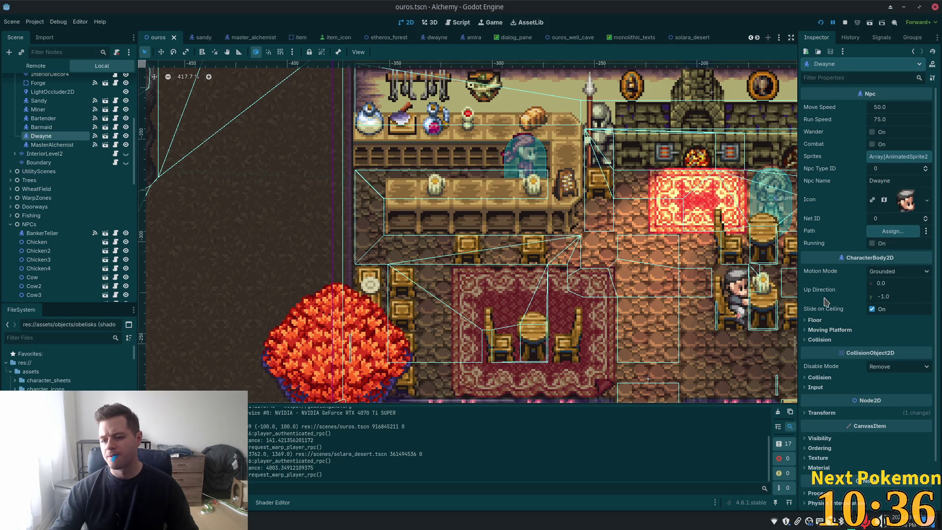
left_click(105, 136)
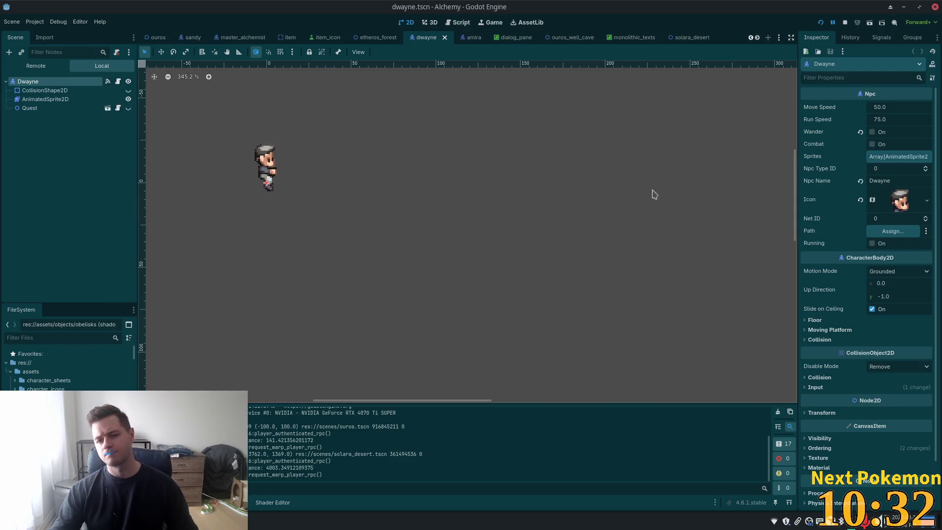
Select Dwayne's Quest node to see quest.gd with Npc Quest ID 2, then switch to Cursor.
left_click(63, 109)
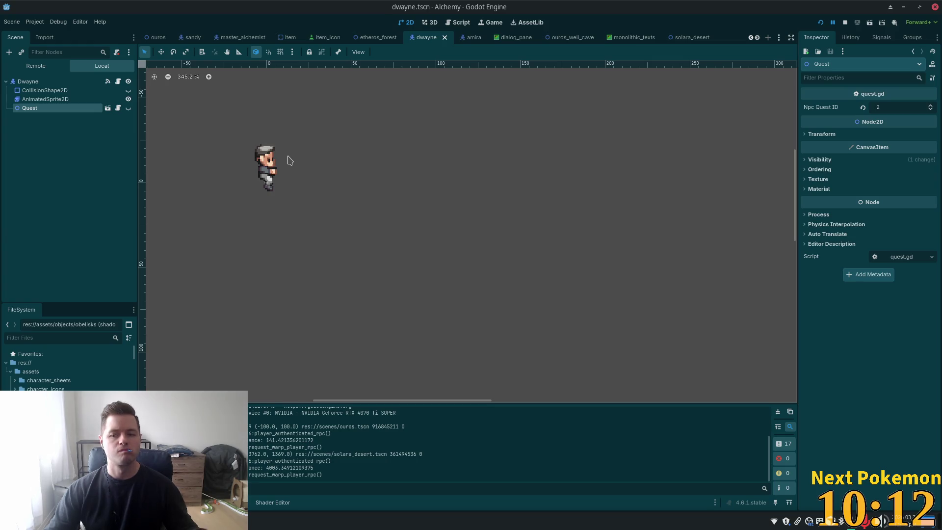
key("alt+Tab")
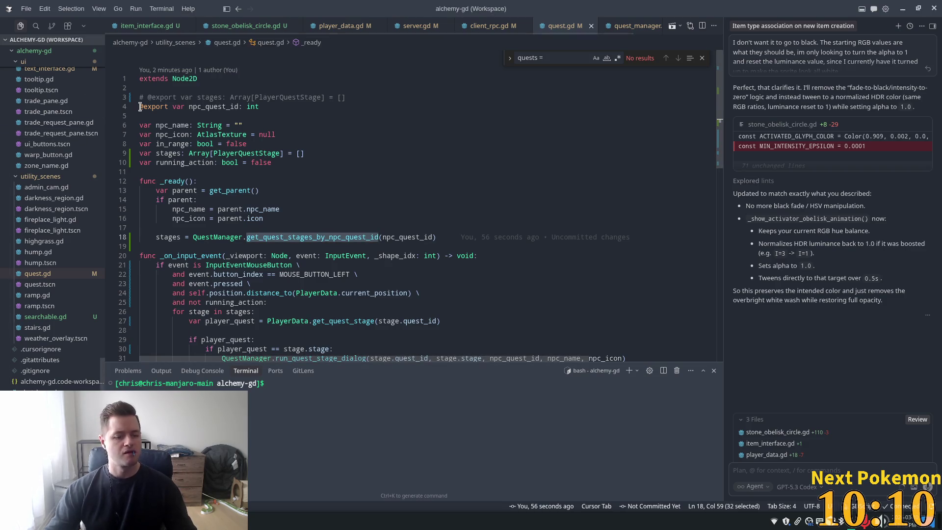
Search for 'quest', collapse the autoload and characters folders, and open data/quests/fishermans_friend.json.
key("ctrl+p")
type("quest")
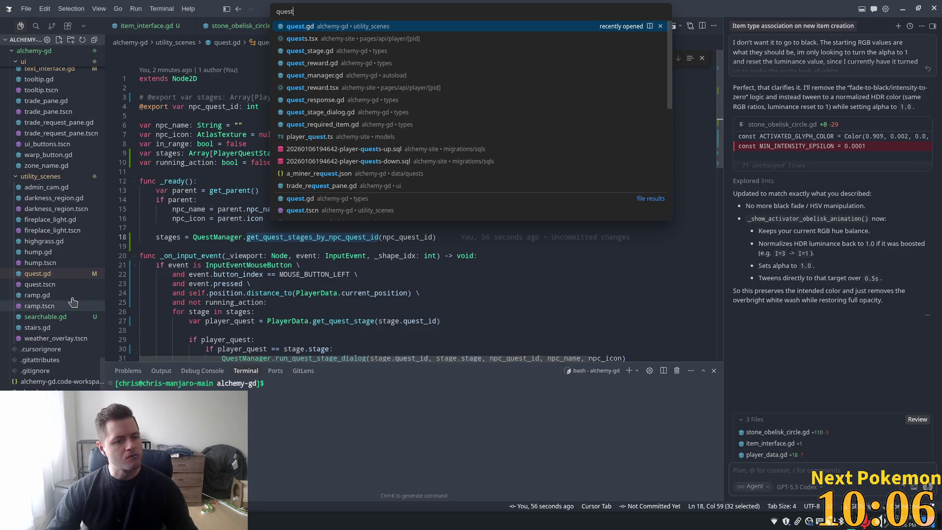
scroll(89, 304, "up", 8)
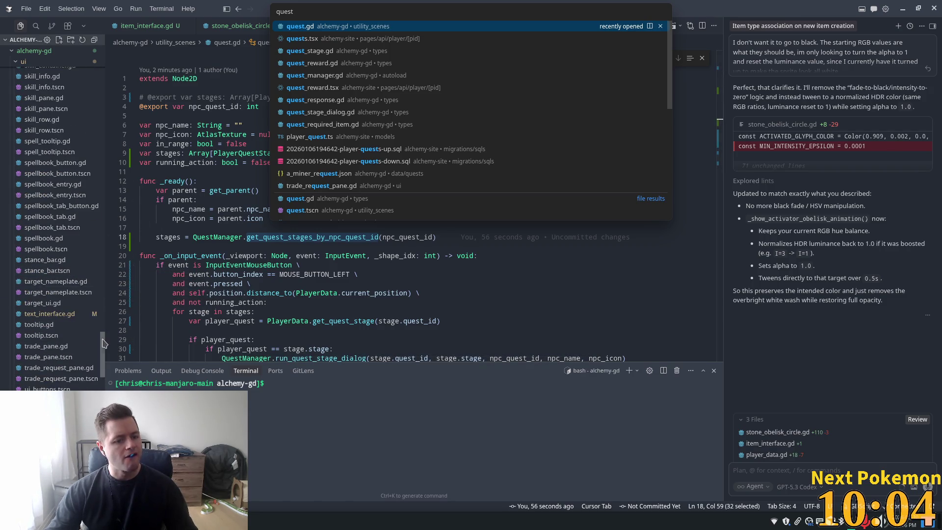
scroll(88, 303, "up", 15)
scroll(46, 241, "up", 10)
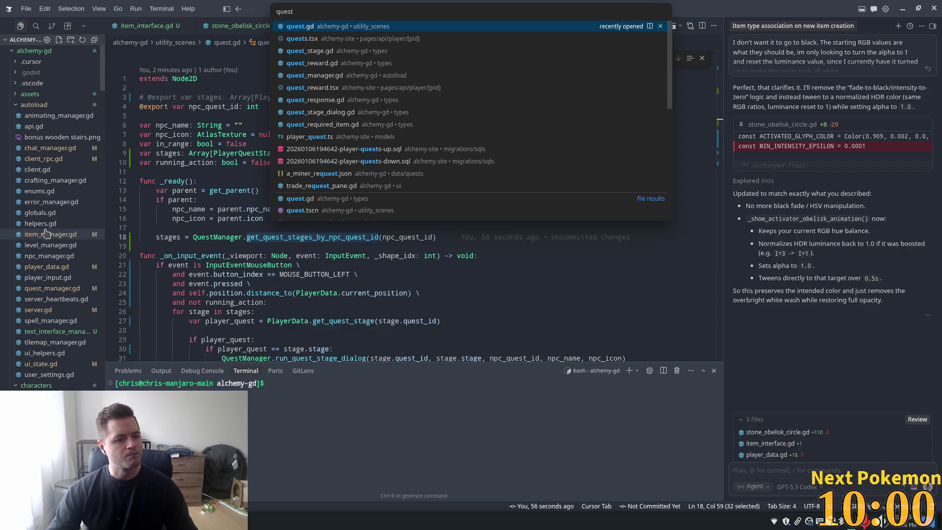
left_click(31, 106)
left_click(31, 115)
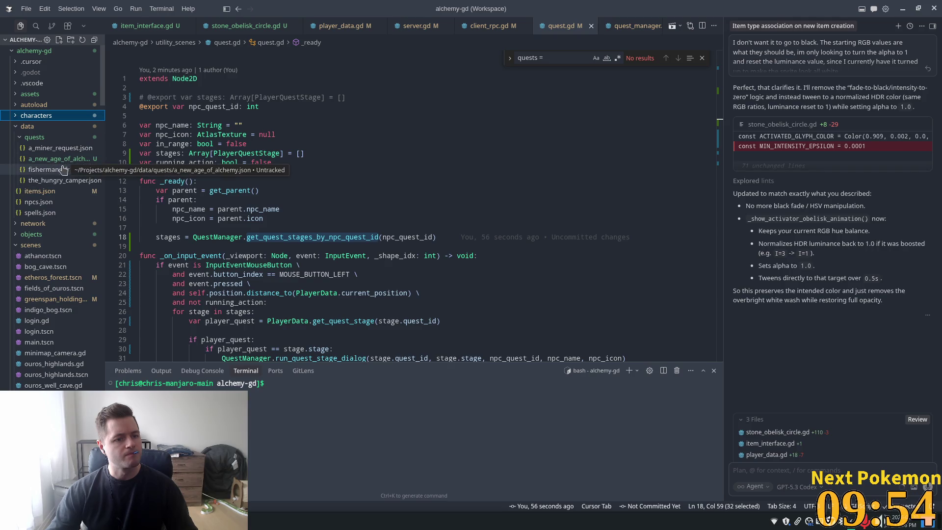
left_click(81, 171)
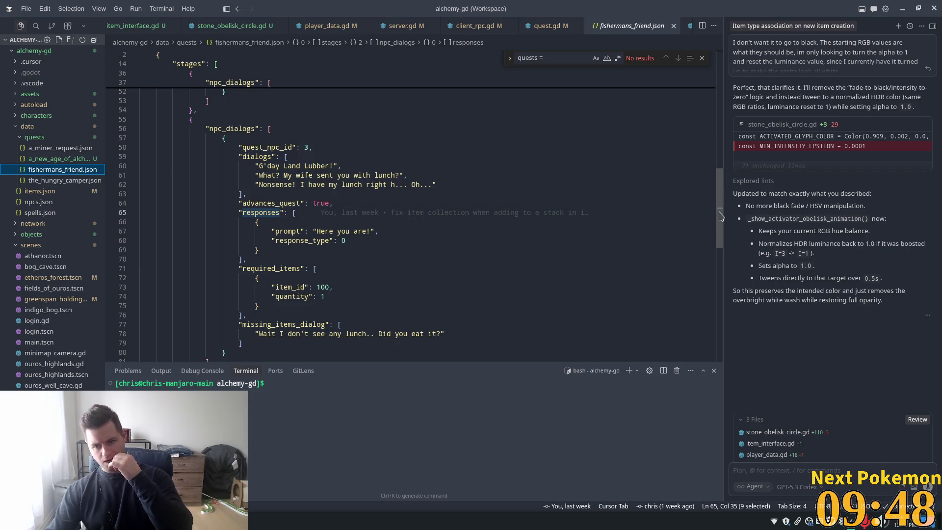
Scroll fishermans_friend.json and select its quest_npc_id value 3.
mouse_move(720, 217)
left_mouse_down()
mouse_move(728, 109)
mouse_move(715, 200)
left_mouse_up()
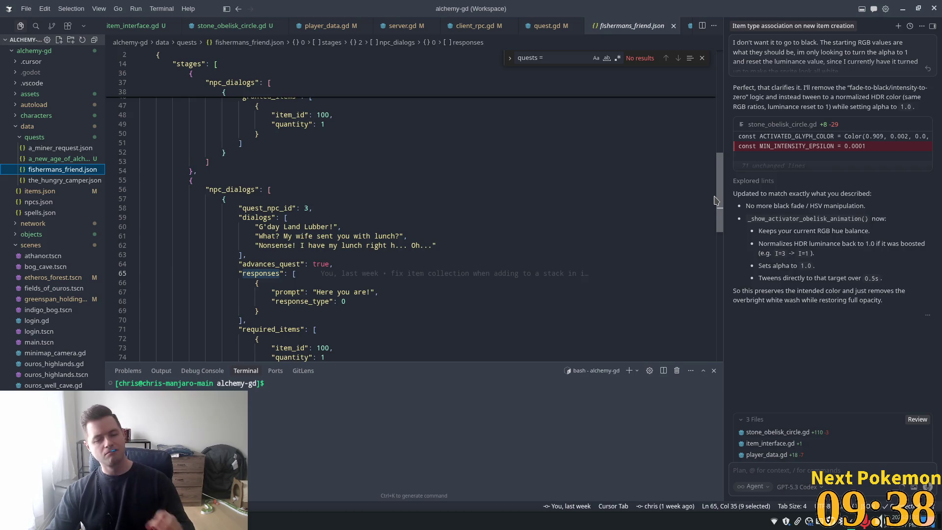
left_click_drag(716, 200, 715, 199)
double_click(308, 214)
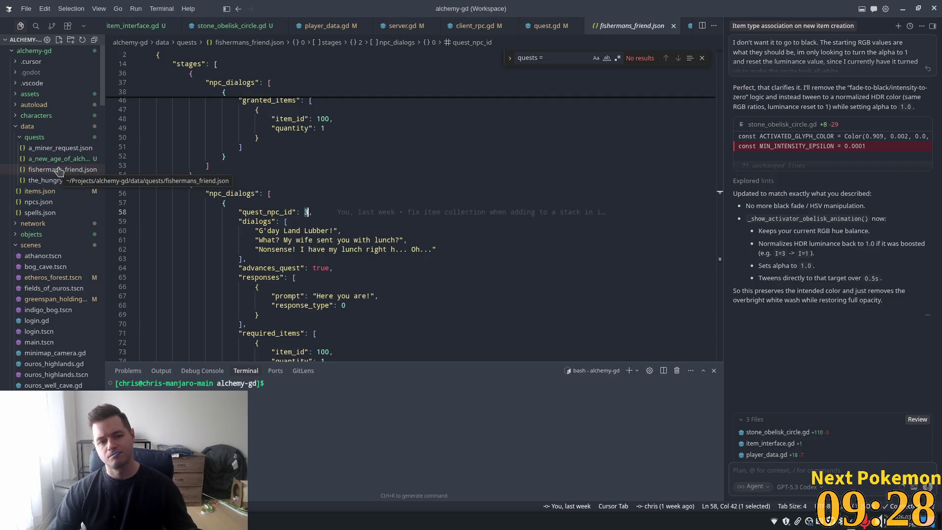
Open a_miner_request.json and scroll through its stages using quest_npc_id 1.
left_click(57, 148)
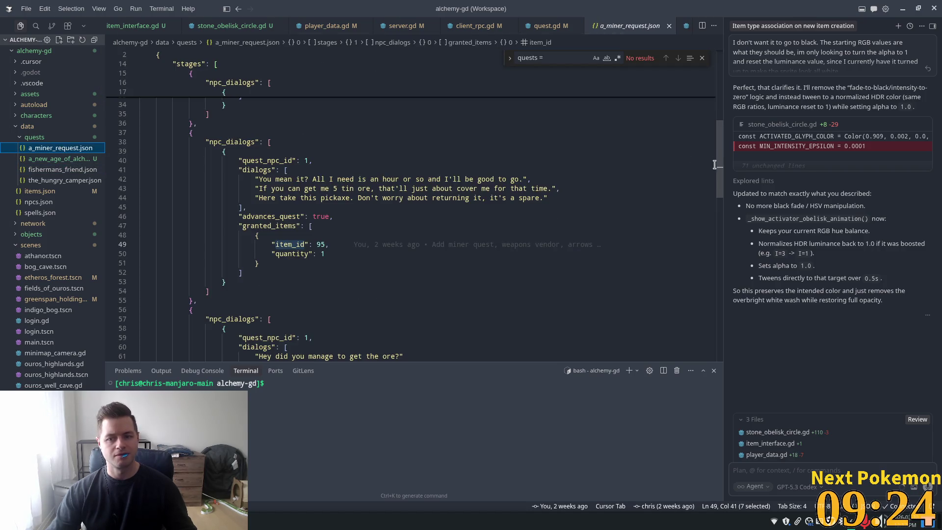
mouse_move(720, 171)
left_mouse_down()
mouse_move(731, 92)
mouse_move(731, 109)
left_mouse_up()
scroll(674, 159, "down", 2)
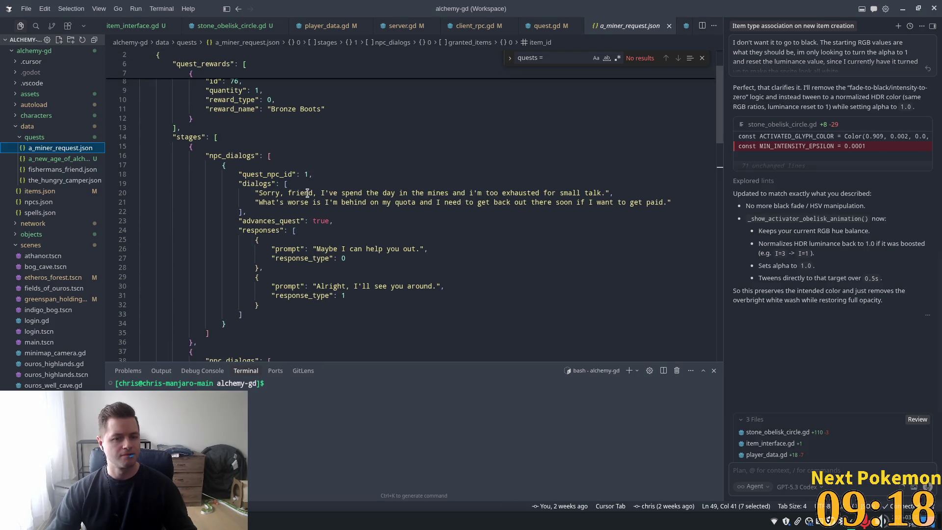
scroll(314, 191, "up", 3)
scroll(311, 182, "down", 6)
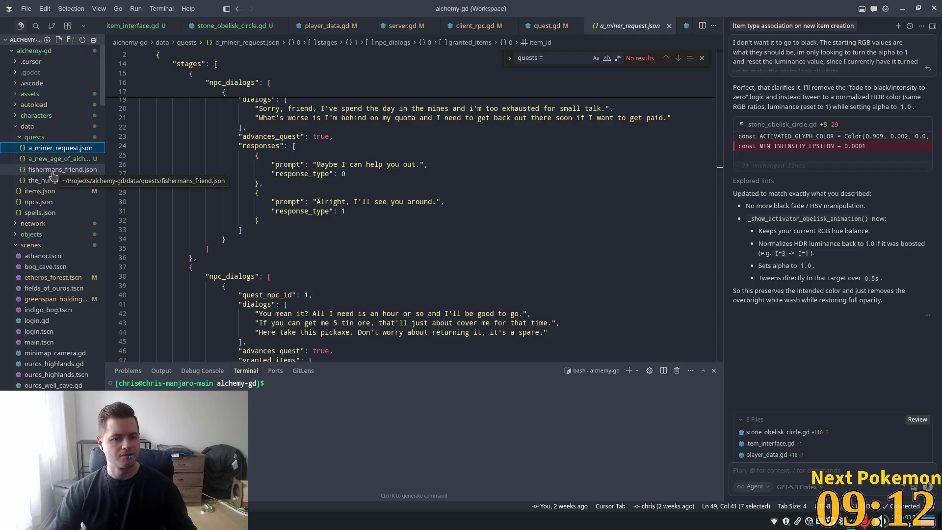
scroll(312, 197, "up", 6)
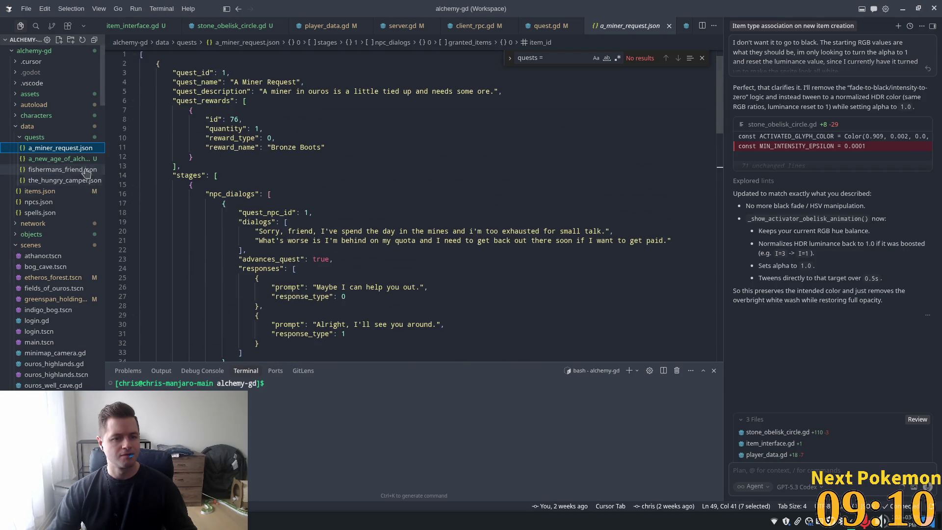
Scroll through the_hungry_camper.json, a_miner_request.json and fishermans_friend.json, then open a_new_age_of_alchemy.json.
left_click(64, 181)
key("ctrl+a")
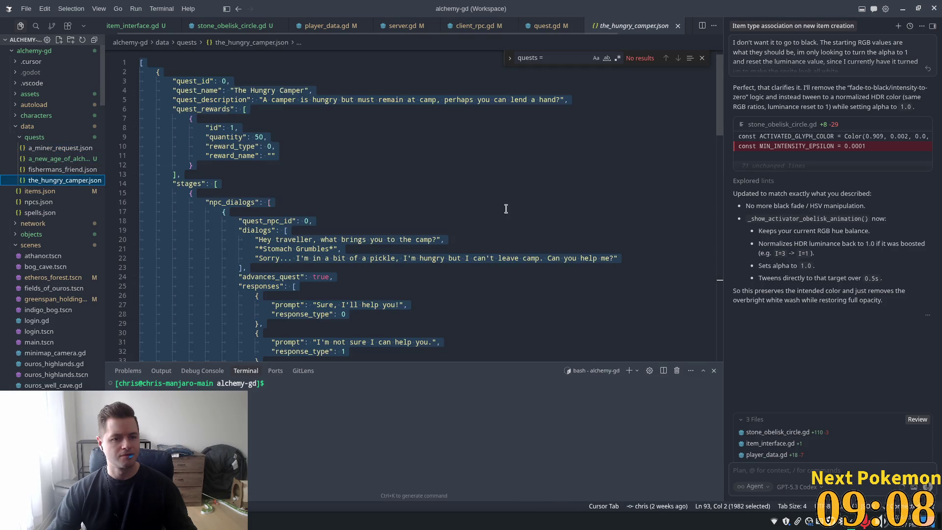
left_click(559, 205)
left_click_drag(716, 113, 714, 259)
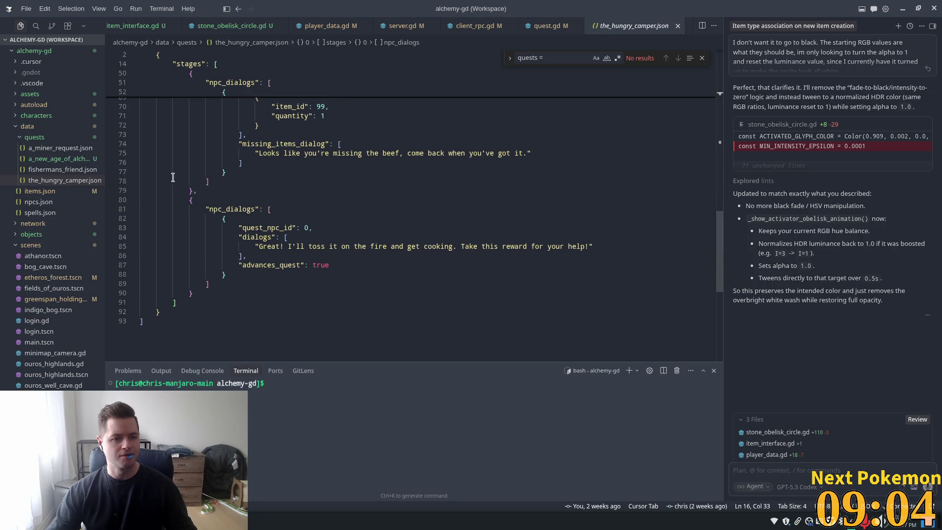
left_click(66, 150)
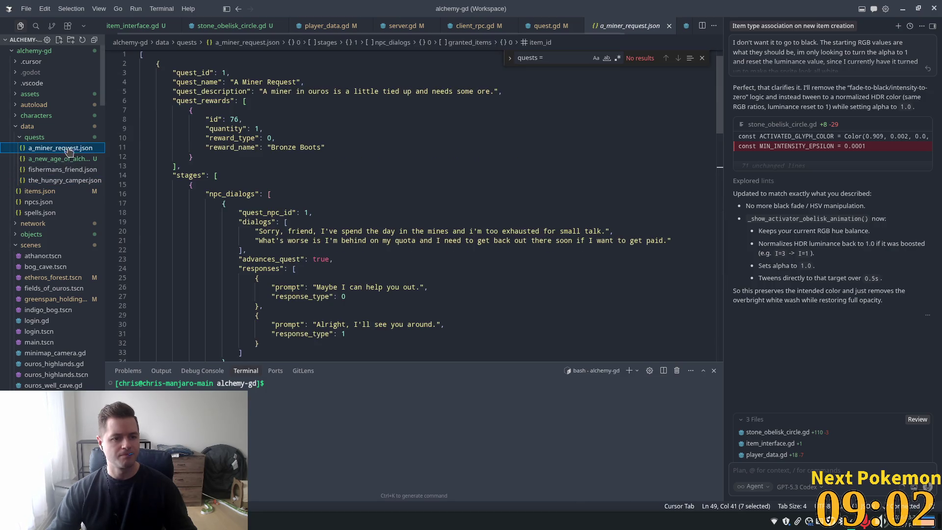
mouse_move(720, 108)
left_mouse_down()
mouse_move(724, 275)
mouse_move(730, 230)
left_mouse_up()
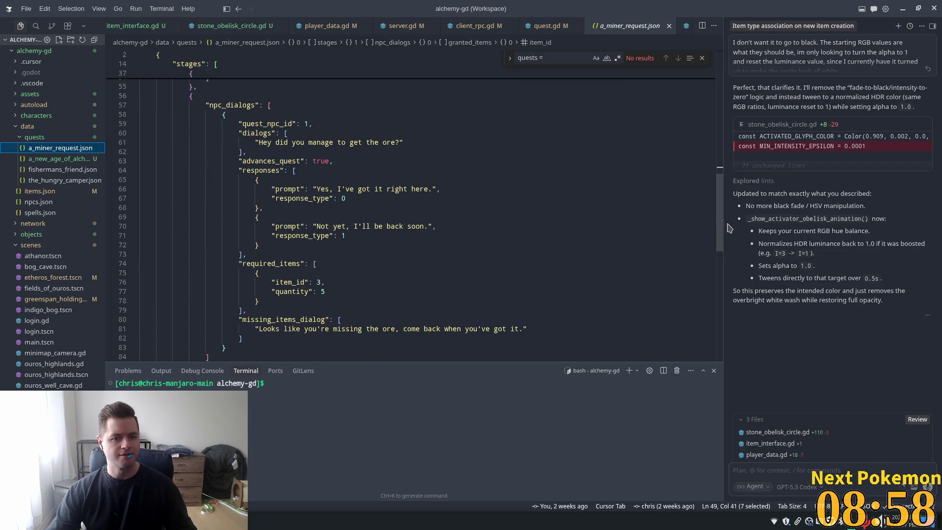
left_click(60, 171)
left_click_drag(719, 186, 720, 84)
left_click(56, 159)
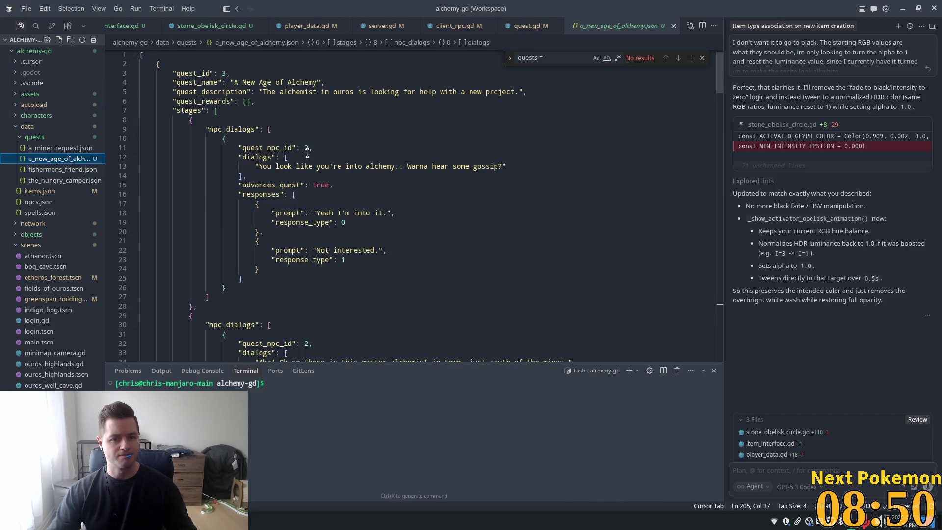
Retype quest_npc_id as 4 on lines 11 and 32, 5 on line 45, and 4 on line 73.
double_click(305, 147)
type("4")
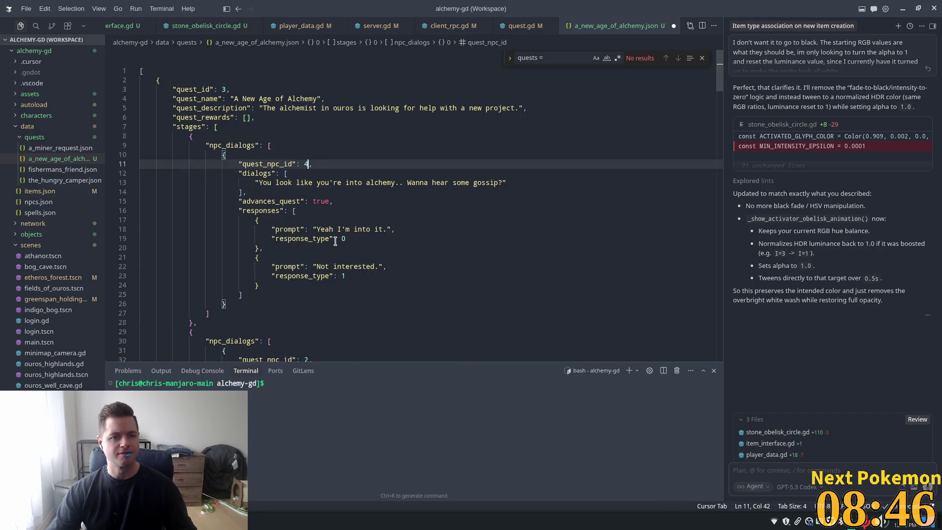
scroll(326, 269, "down", 4)
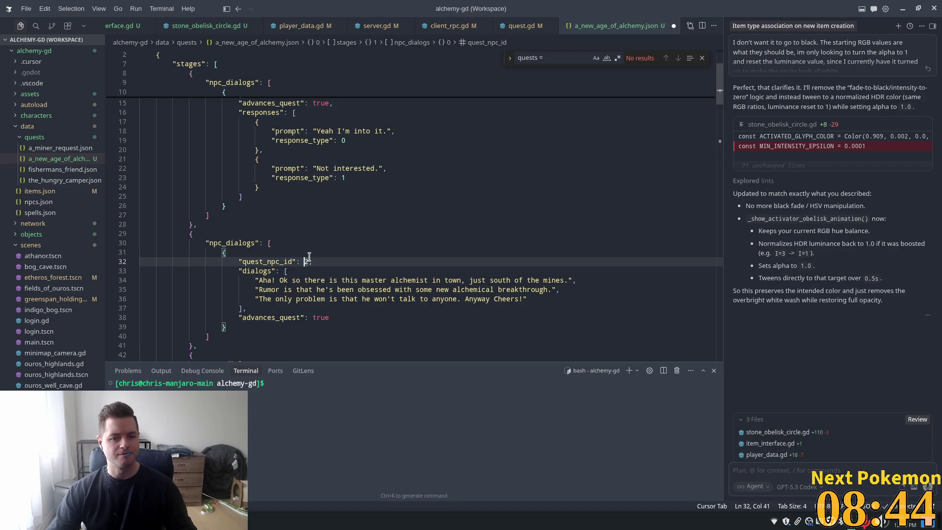
double_click(306, 262)
type("4")
scroll(334, 260, "down", 5)
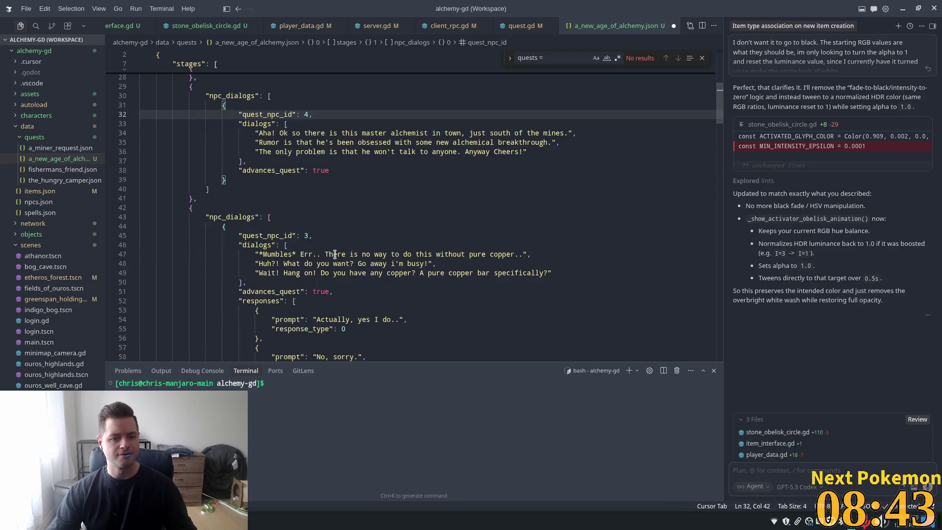
double_click(306, 237)
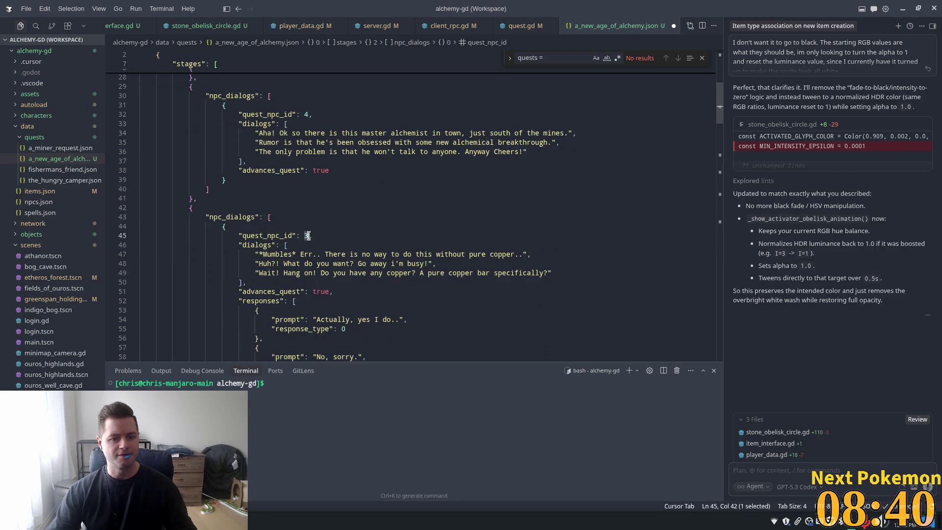
type("5")
scroll(357, 252, "down", 5)
scroll(357, 252, "down", 5)
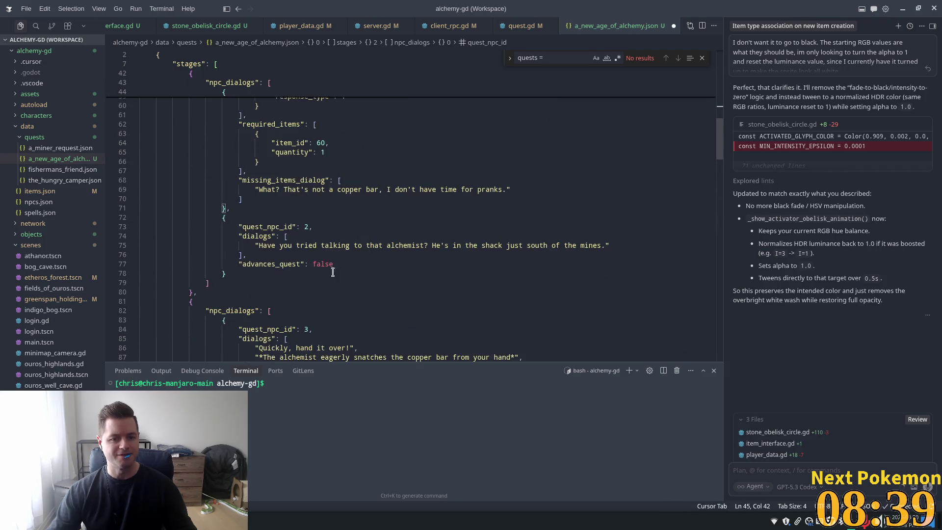
double_click(307, 228)
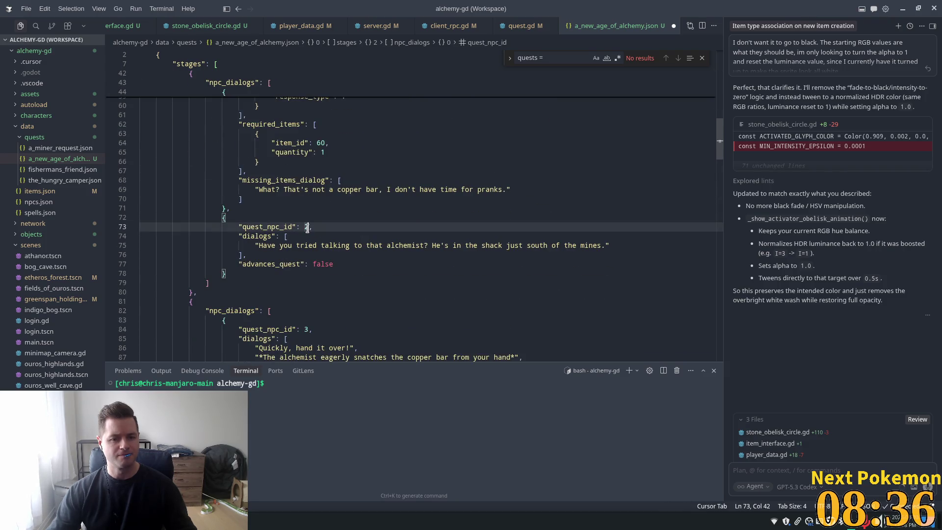
type("4")
Step through the later quest_npc_id entries on lines 98 and 138, leaving the 3 unchanged.
scroll(331, 264, "down", 5)
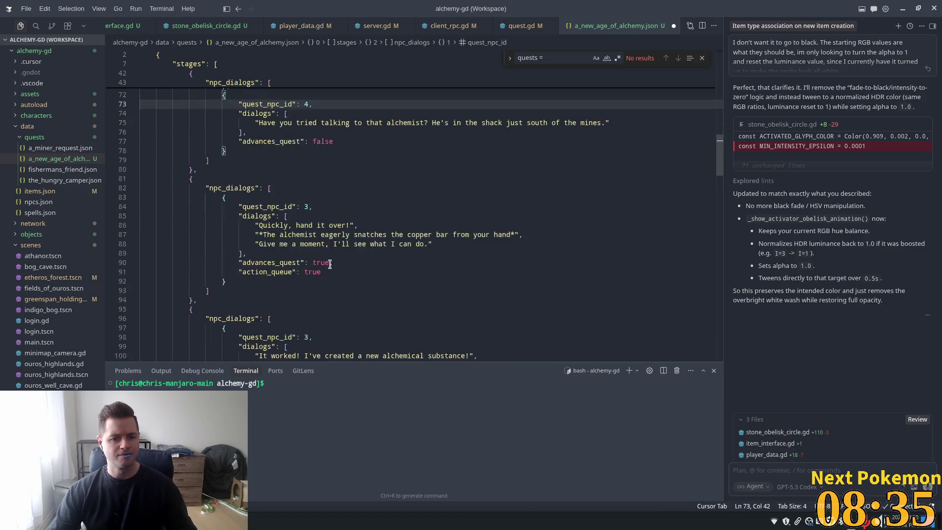
left_click(309, 207)
scroll(315, 239, "down", 5)
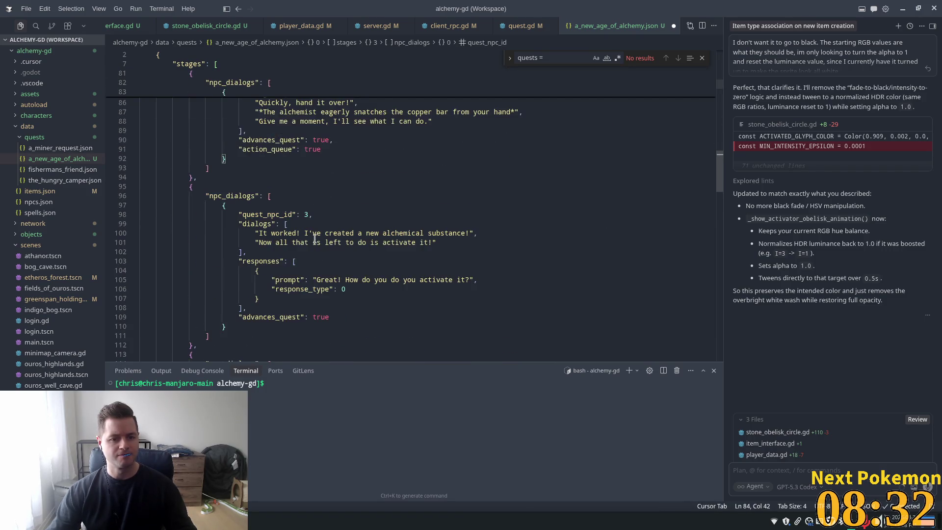
double_click(305, 215)
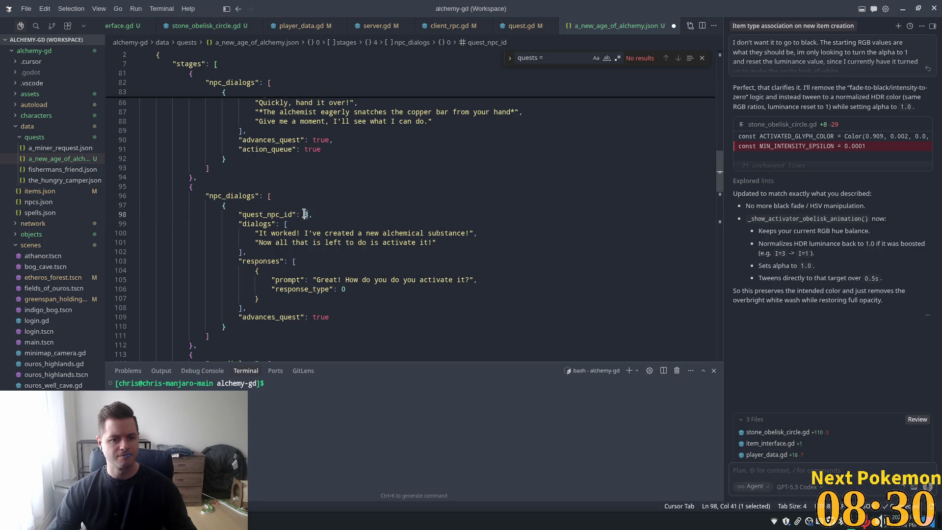
key("Right")
scroll(344, 223, "down", 7)
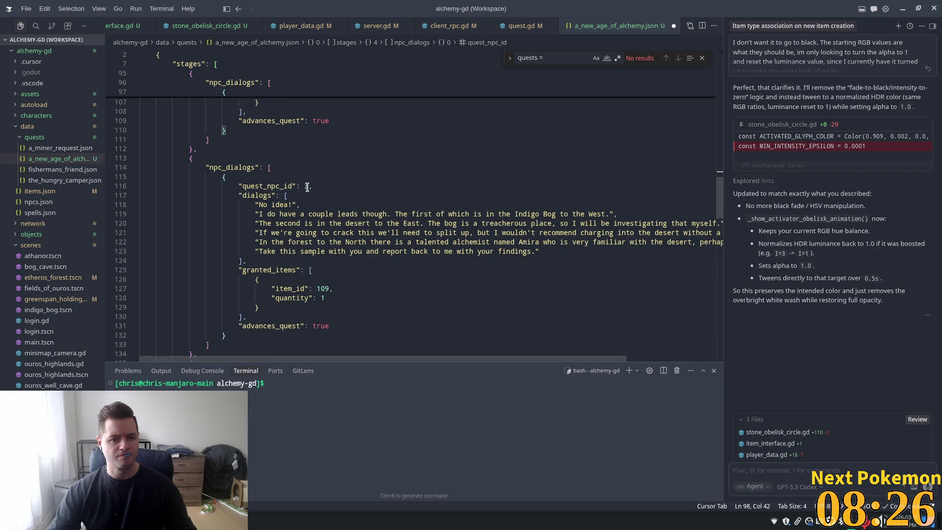
key("Right")
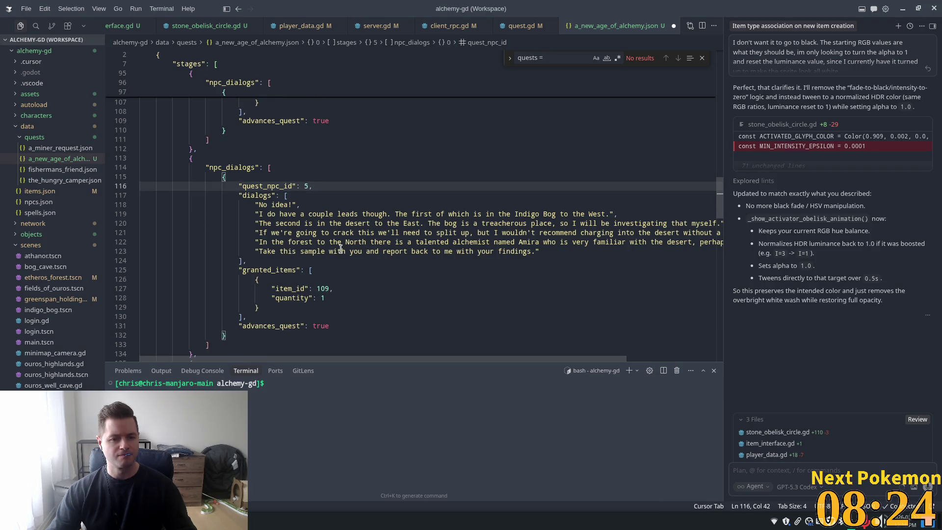
scroll(339, 252, "down", 5)
scroll(339, 252, "down", 3)
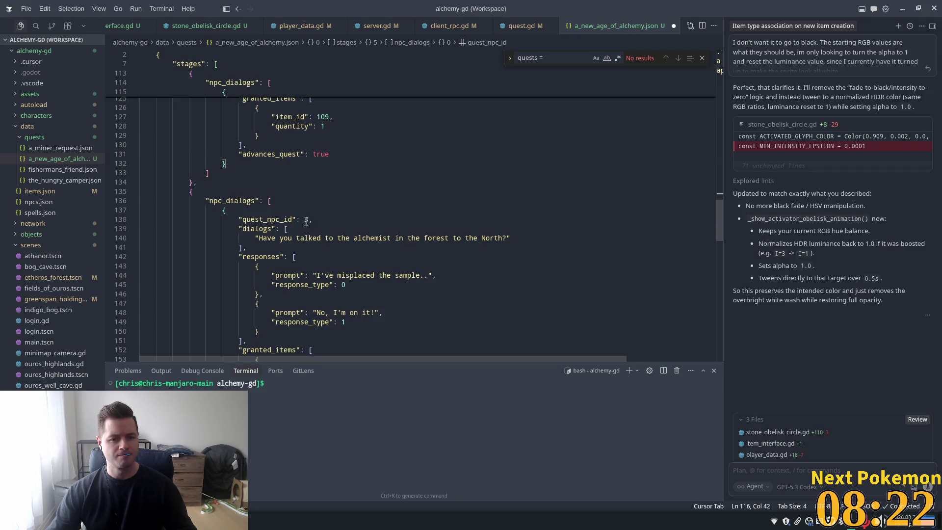
left_click(308, 220)
scroll(317, 256, "down", 7)
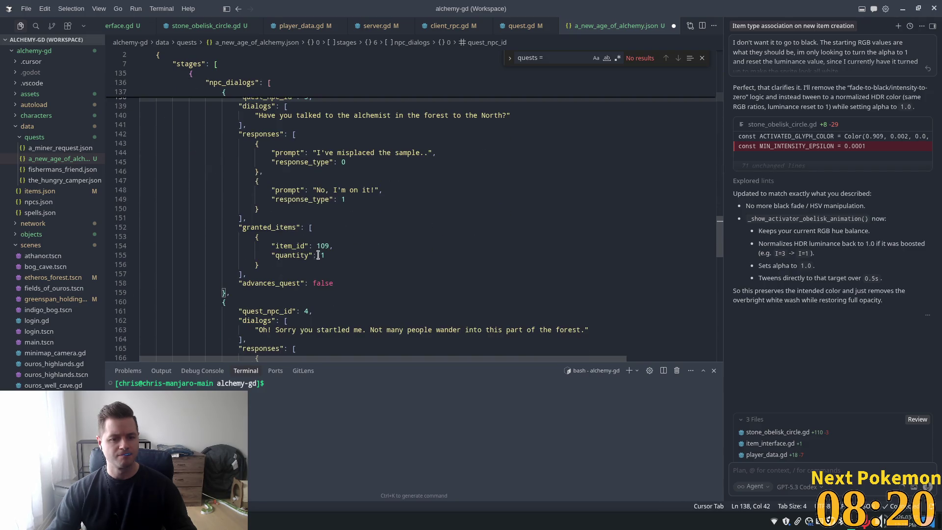
Change the last quest_npc_id on line 204 from 4 to 6 and save a_new_age_of_alchemy.json.
double_click(306, 213)
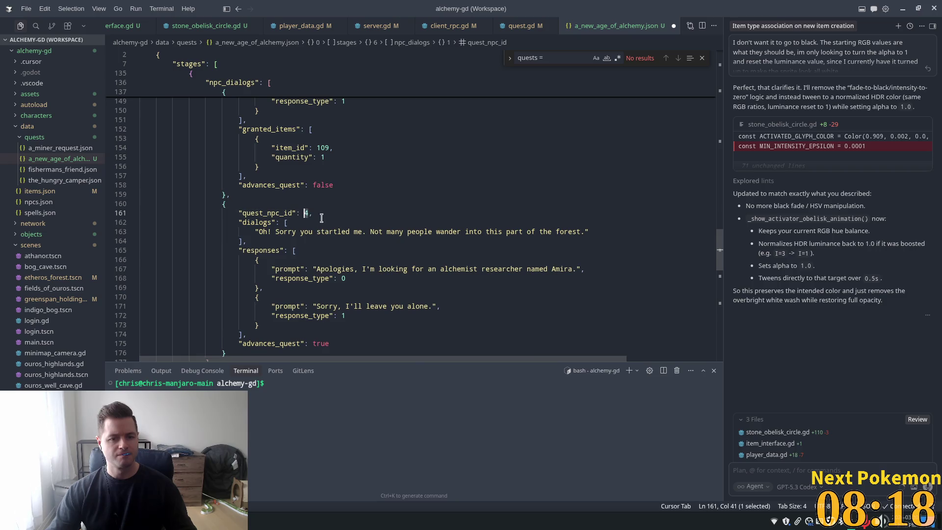
type("6")
scroll(338, 251, "down", 5)
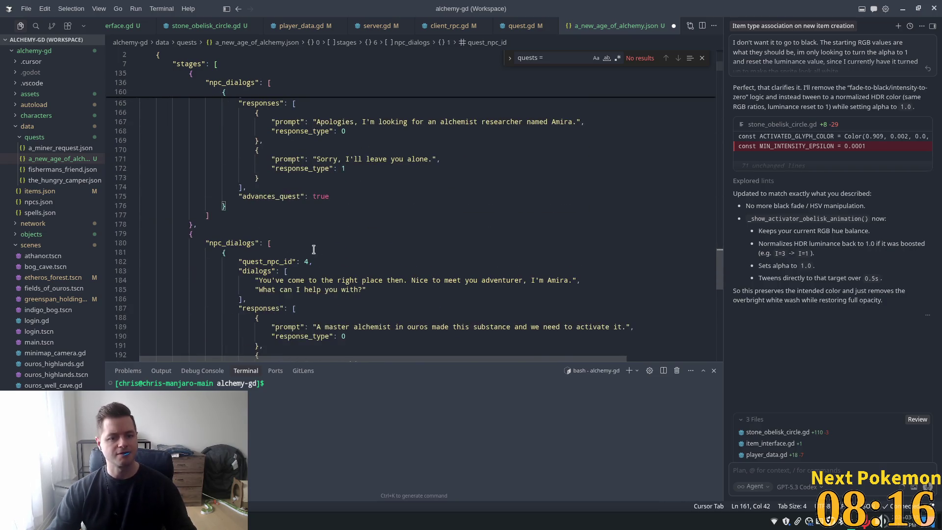
left_click(307, 262)
scroll(332, 263, "down", 6)
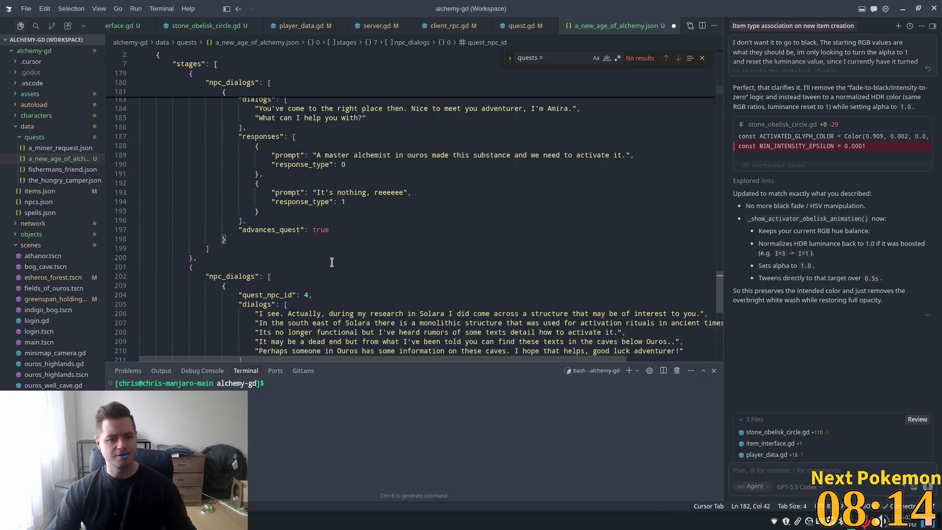
left_click(308, 294)
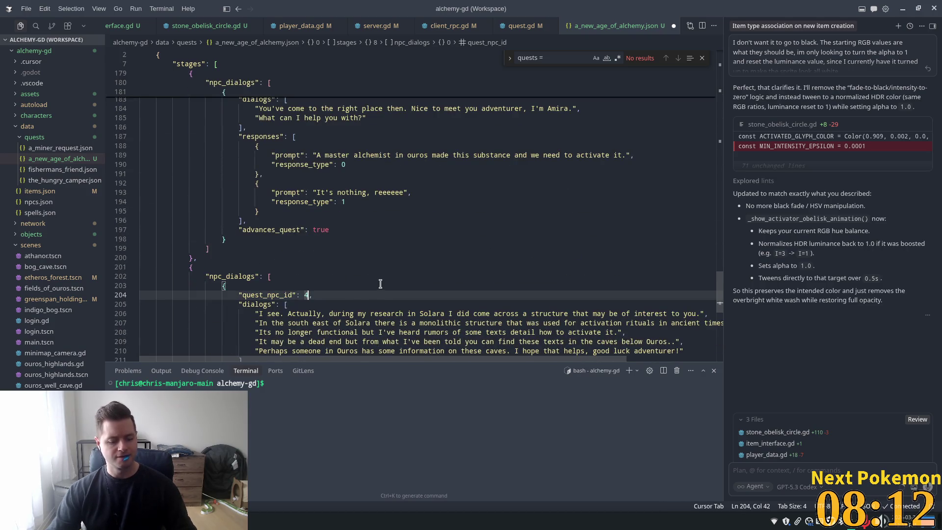
type("6")
scroll(380, 280, "down", 6)
key("Left")
key("BackSpace")
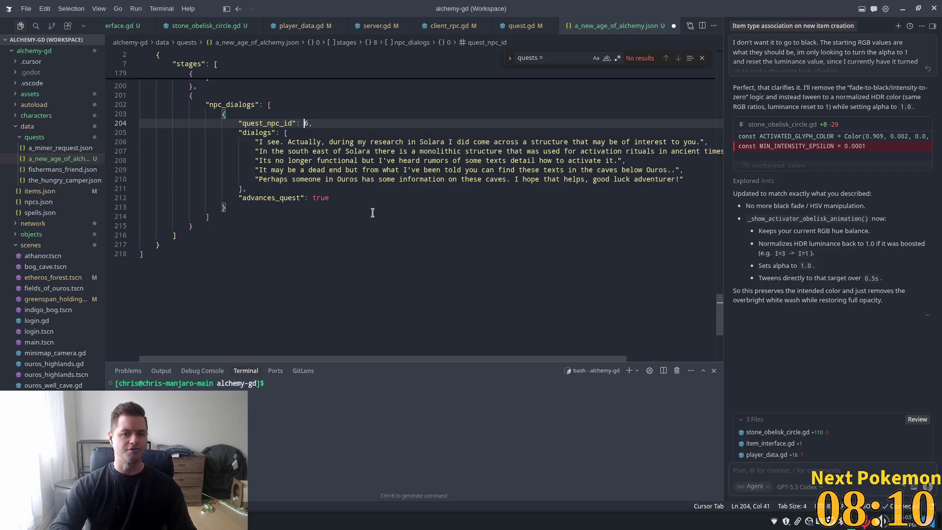
key("ctrl+s")
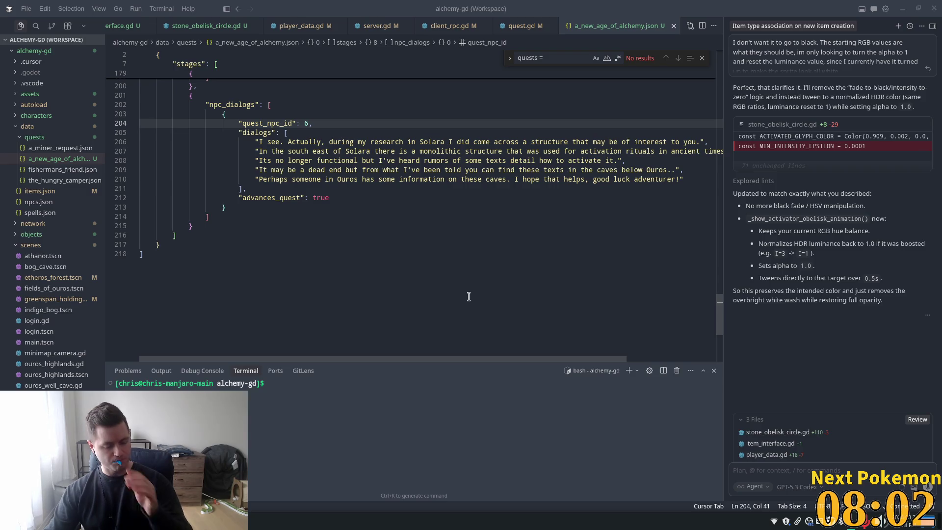
key("alt+Tab")
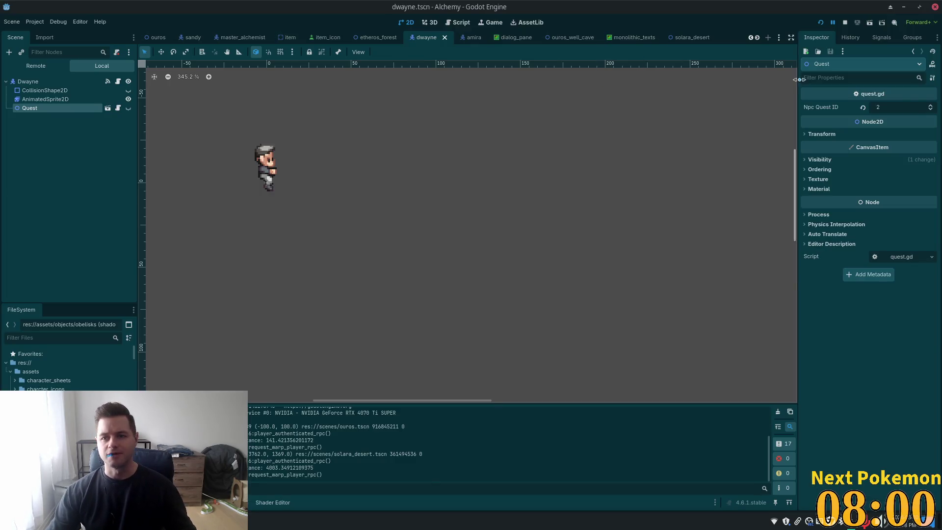
Set Dwayne's Npc Quest ID to 4 and save the dwayne scene.
left_click_drag(902, 113, 893, 113)
type("4")
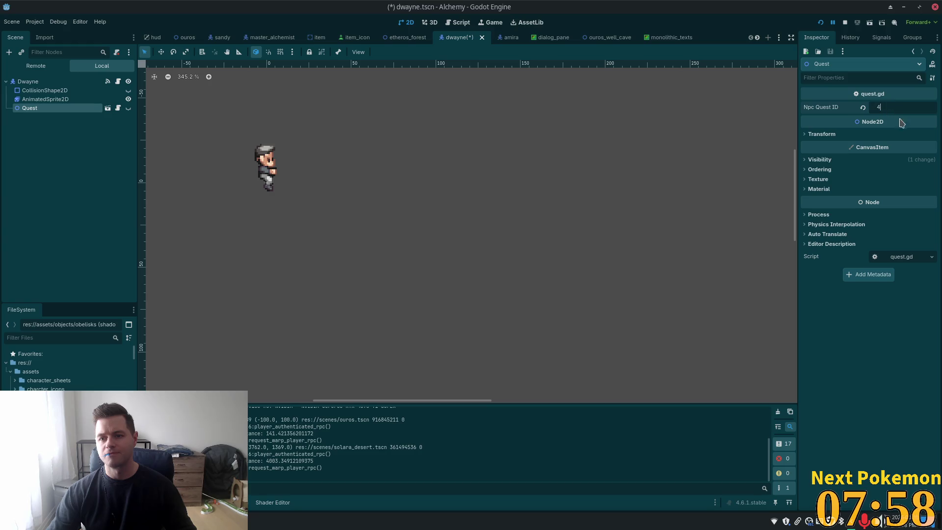
key("Return")
key("ctrl+s")
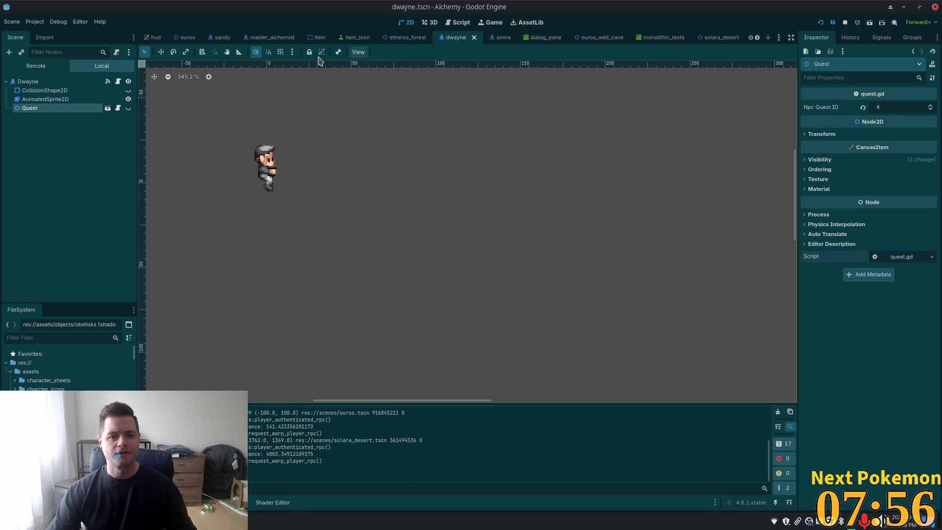
In the amira scene, set the Quest node's Npc Quest ID to 6 and save.
left_click(499, 37)
left_click(29, 108)
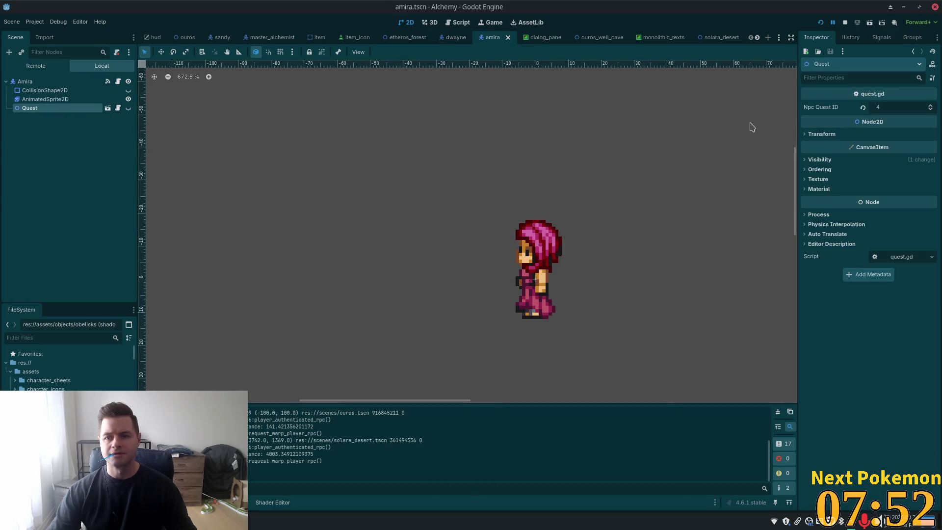
left_click(892, 110)
type("6")
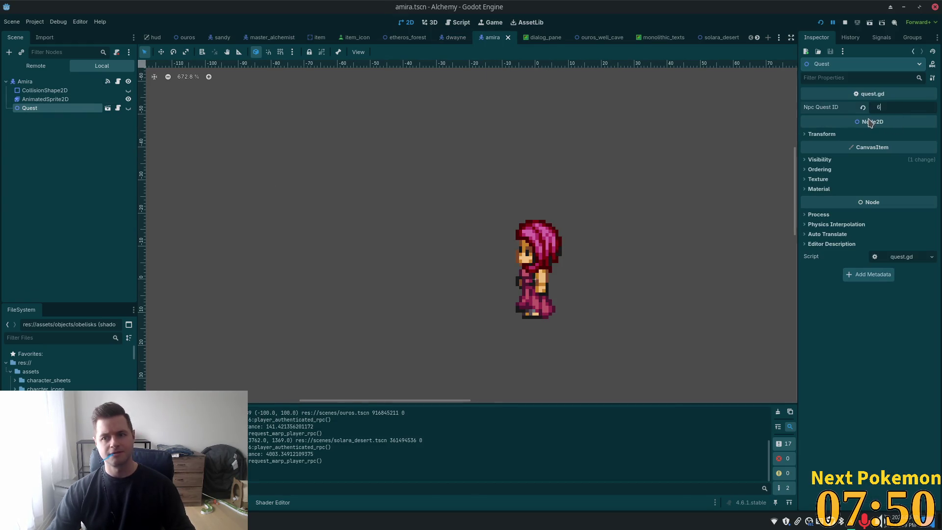
key("Return")
key("ctrl+s")
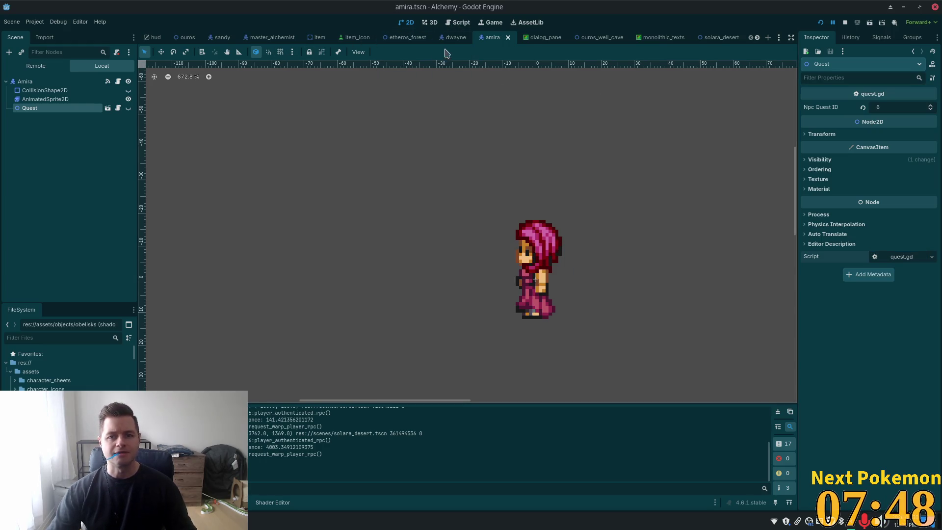
Select the Master Alchemist's Quest node and save the master_alchemist scene.
left_click(270, 38)
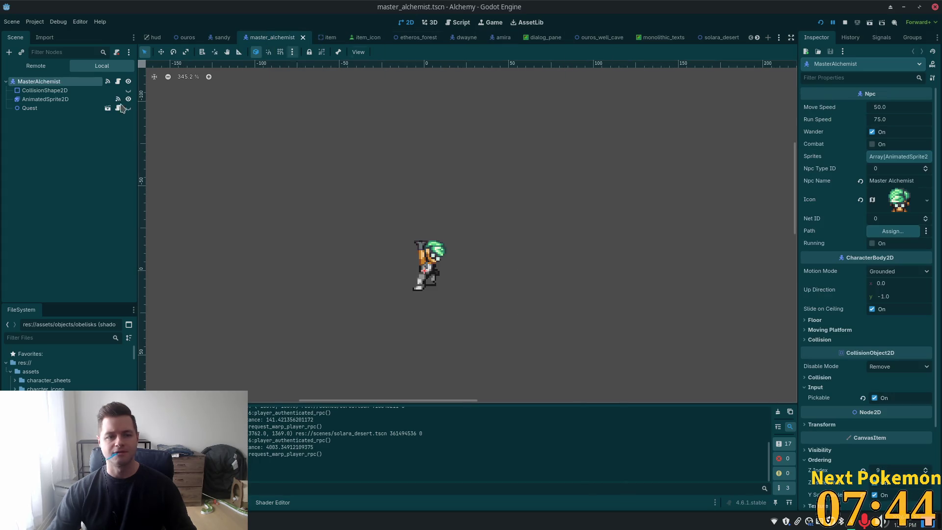
left_click(43, 111)
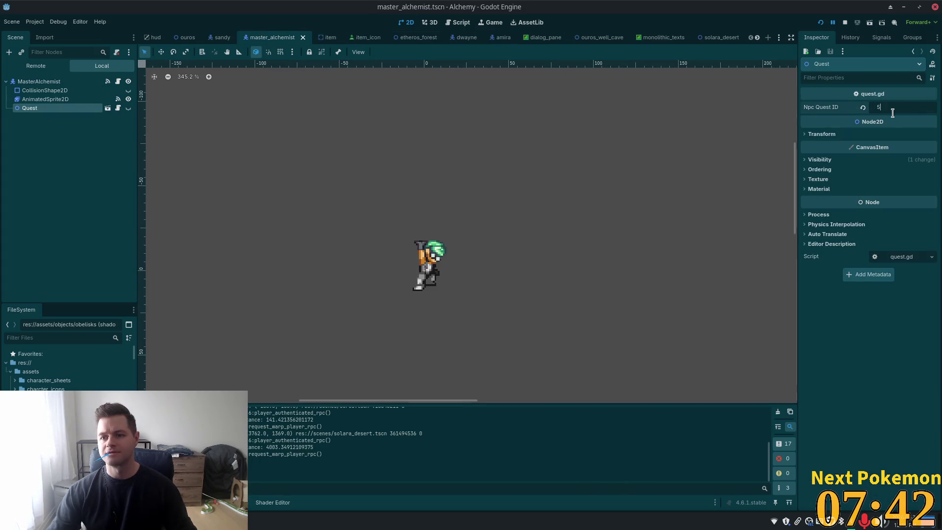
key("ctrl+s")
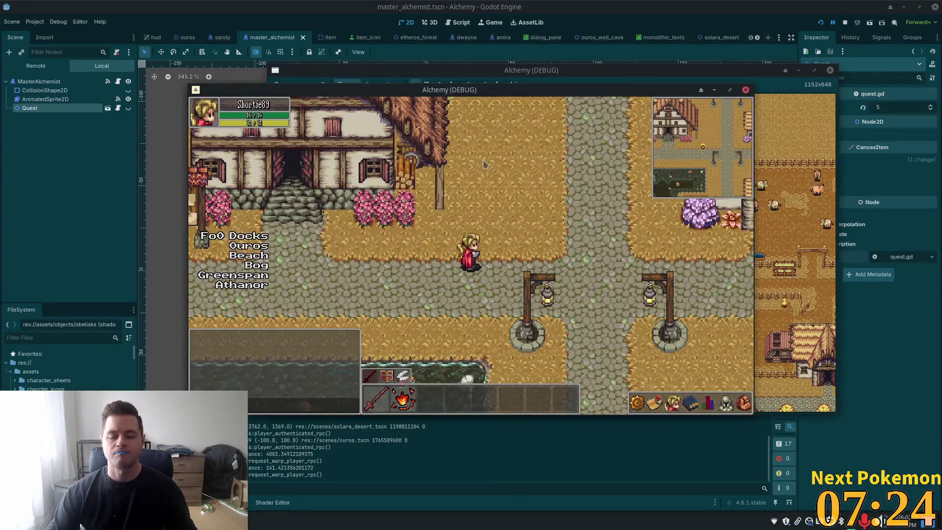
key("Up")
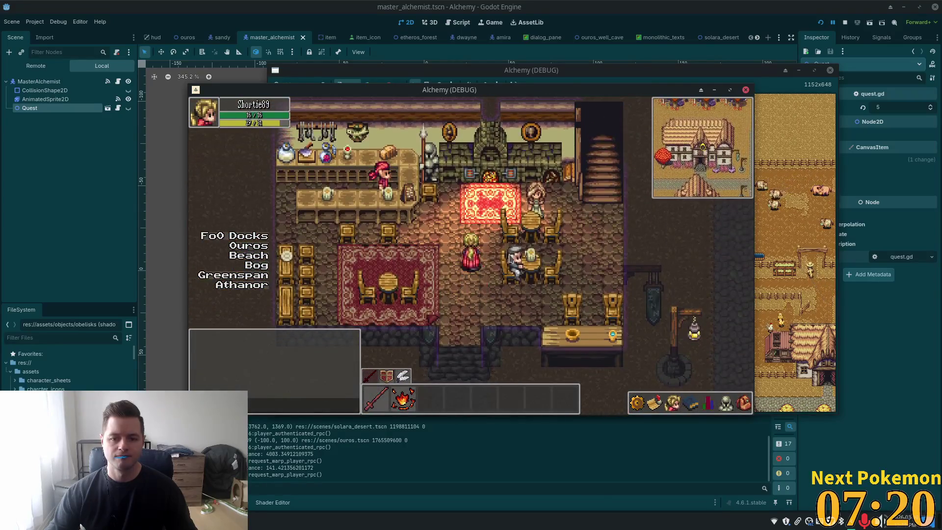
left_click(510, 271)
key("Down")
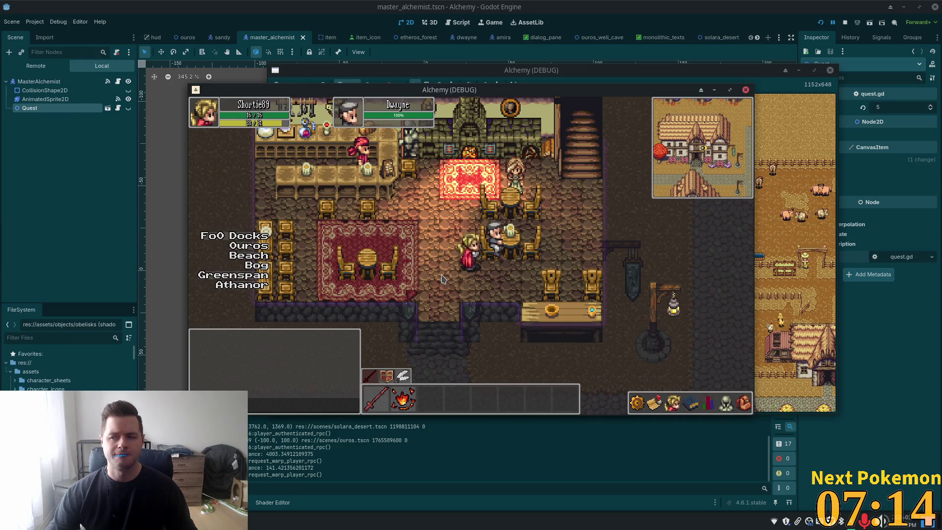
key("Up")
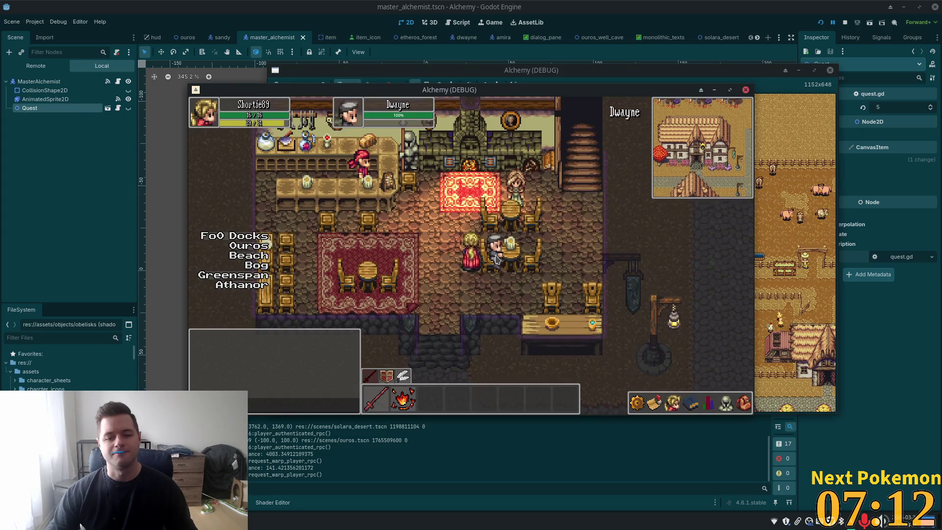
key("Left")
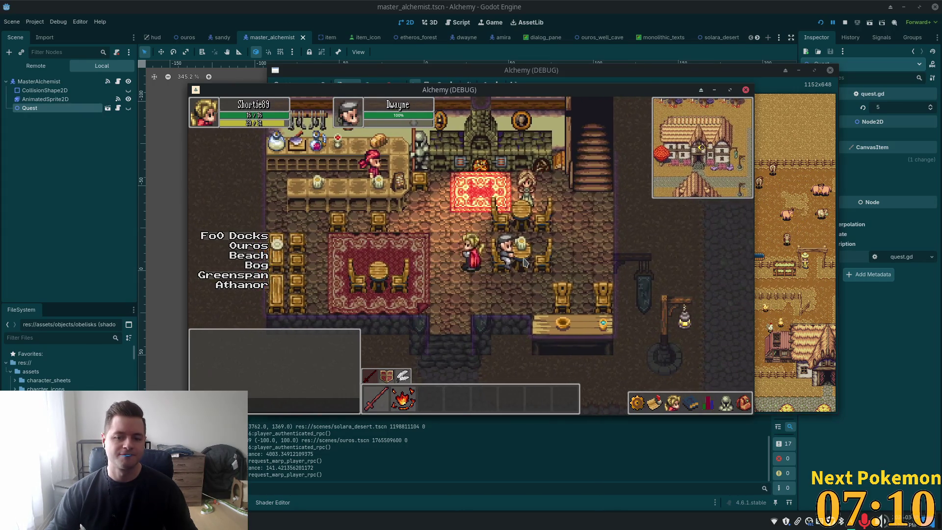
key("F8")
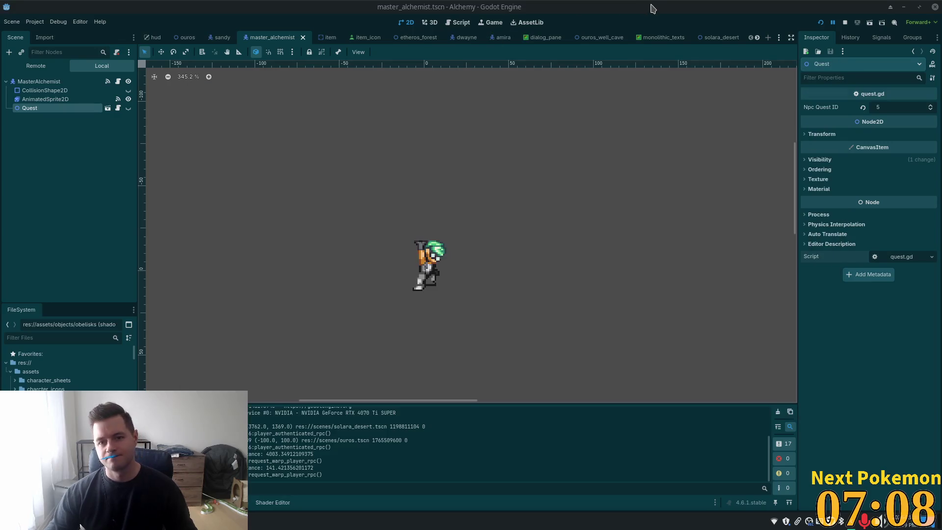
Return to the dwayne scene and open the Quest node's quest.gd script.
key("Up")
key("Up")
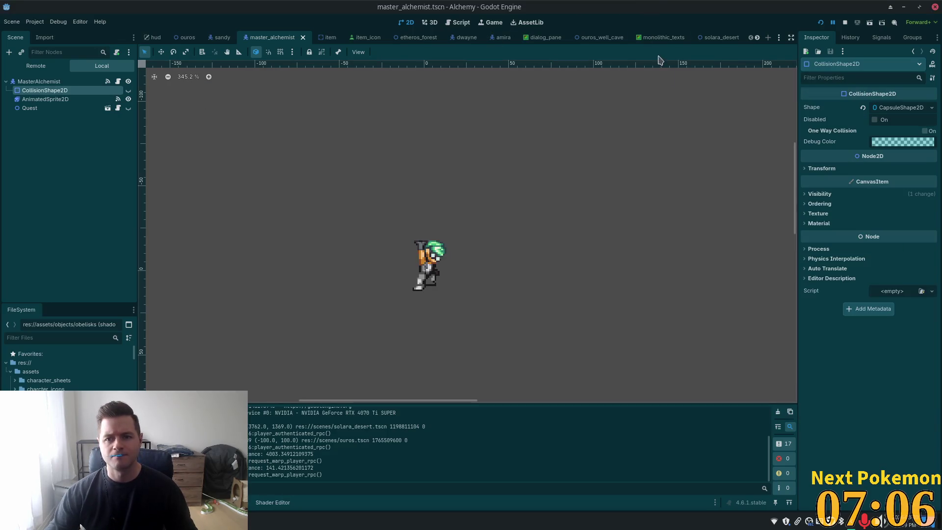
left_click(457, 37)
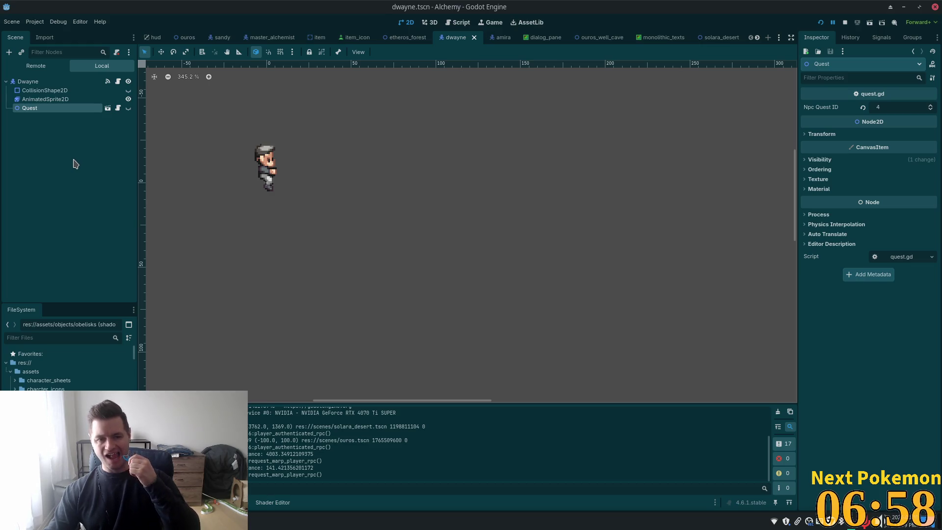
left_click(108, 108)
Trace stage and stages in quest.gd back to get_quest_stages_by_npc_quest_id and jump to its definition.
scroll(459, 231, "down", 3)
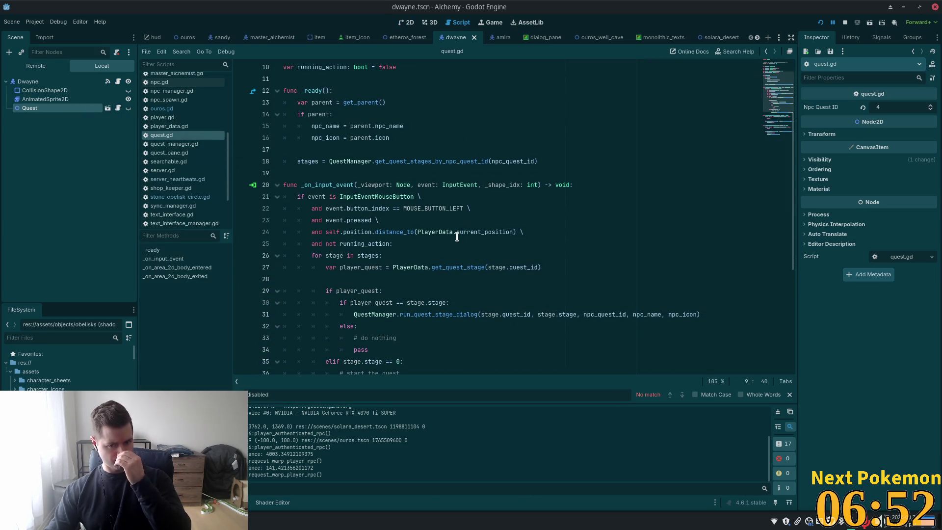
scroll(457, 237, "down", 2)
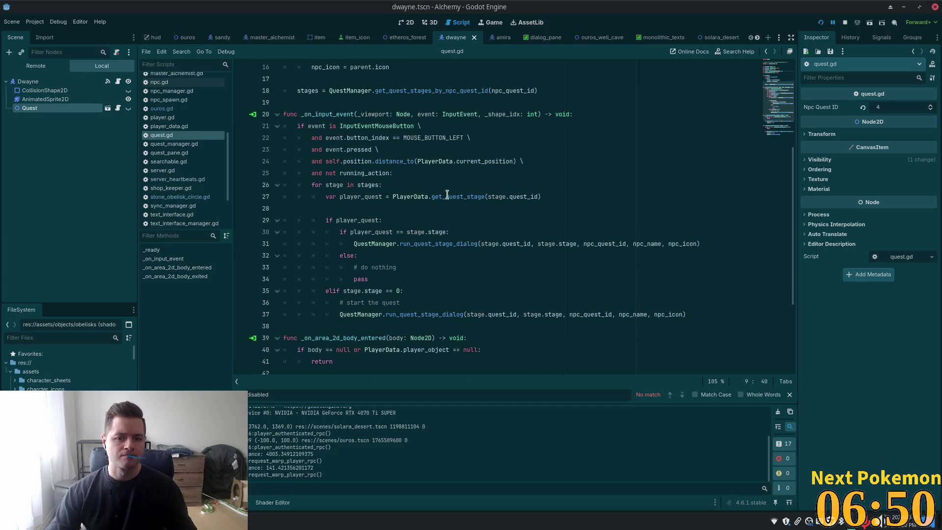
double_click(447, 197)
double_click(497, 196)
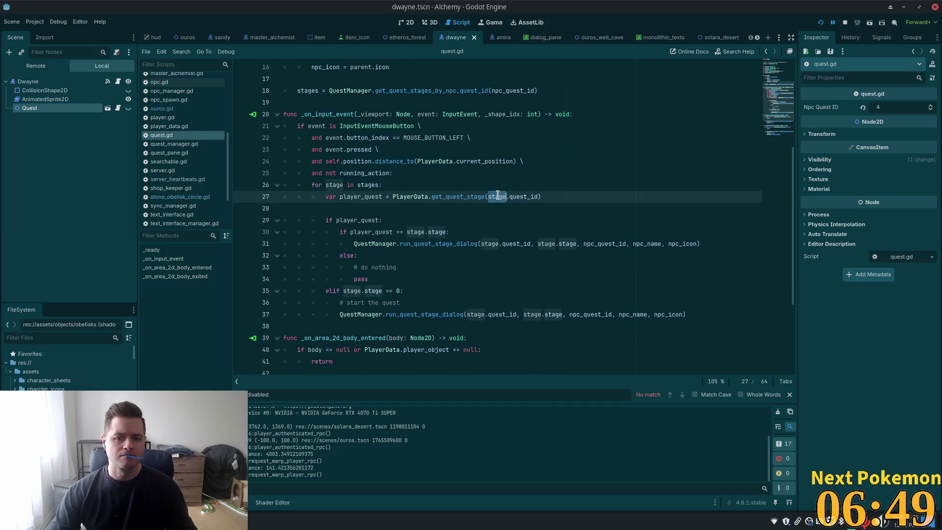
double_click(334, 185)
double_click(369, 184)
scroll(443, 196, "up", 3)
scroll(443, 196, "up", 2)
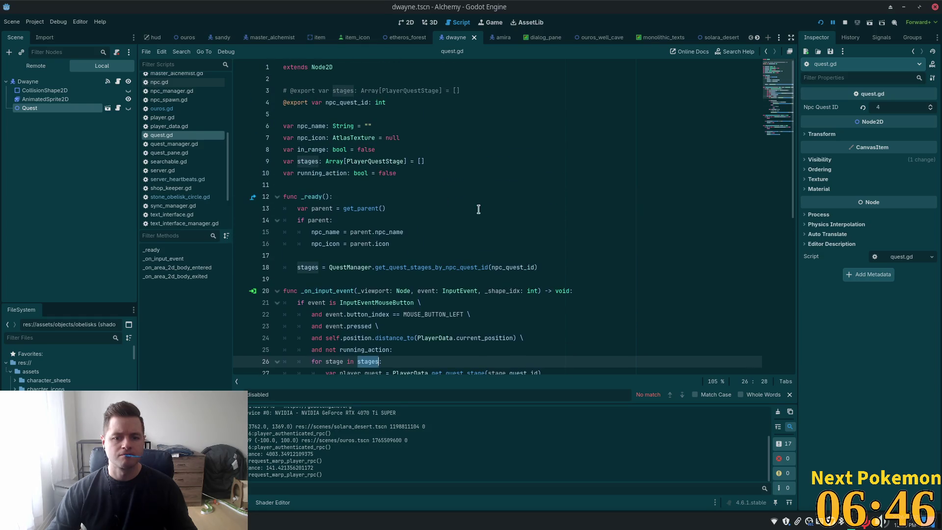
double_click(515, 267)
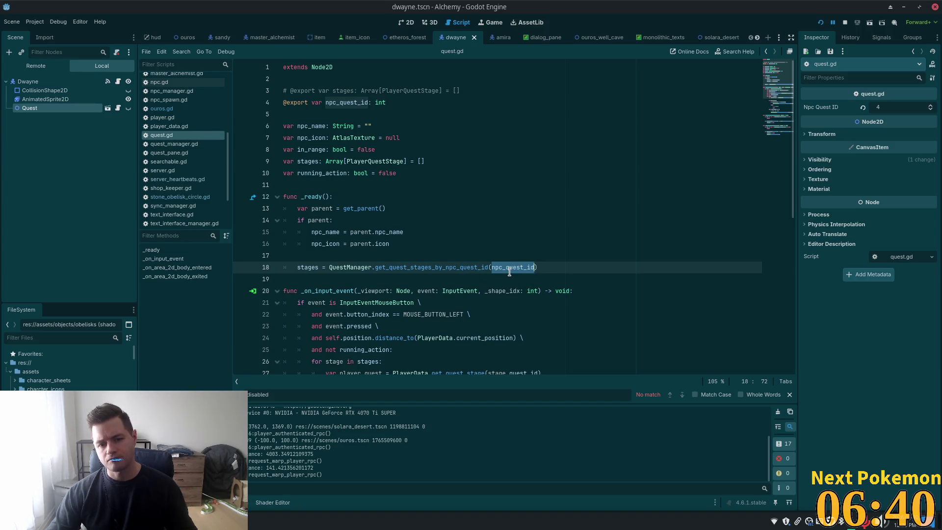
left_click(504, 255)
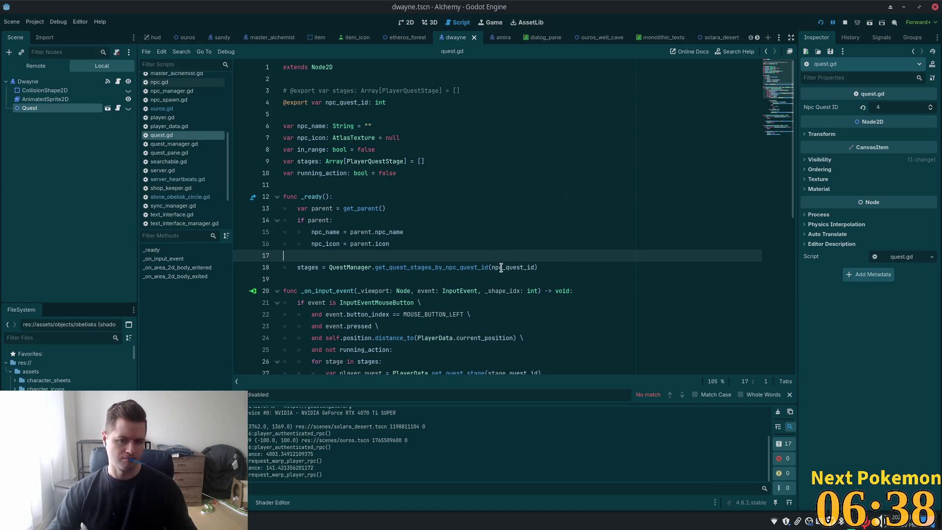
double_click(436, 265)
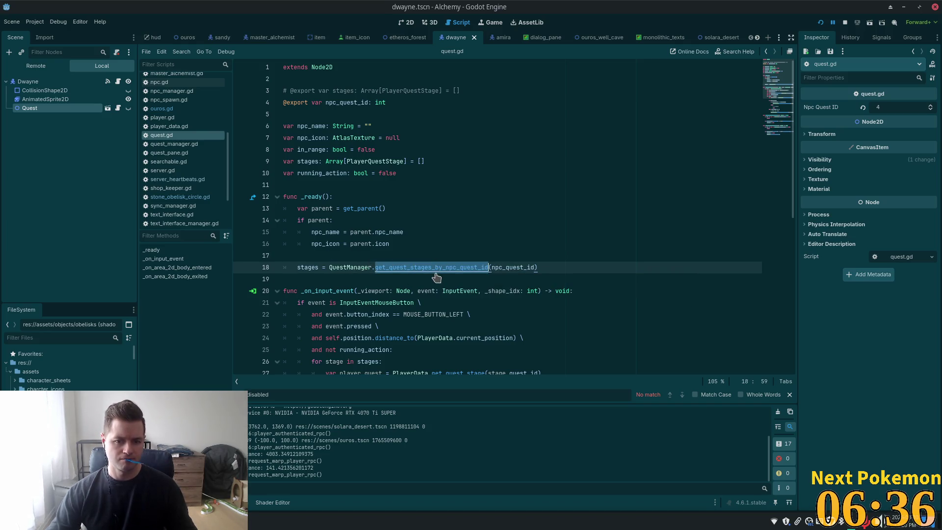
left_click(432, 269, "ctrl")
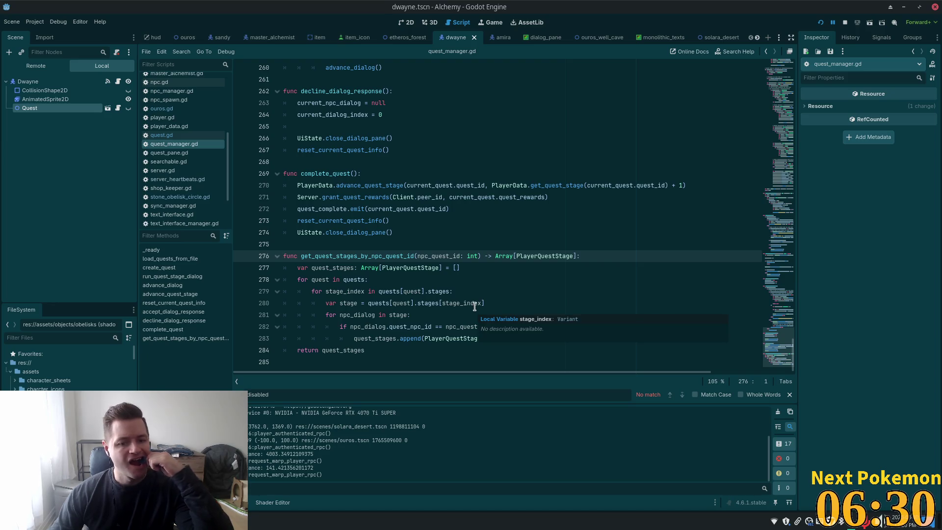
Inspect the npc_quest_id comparison on line 282 and scroll up to run_quest_stage_dialog.
mouse_move(472, 309)
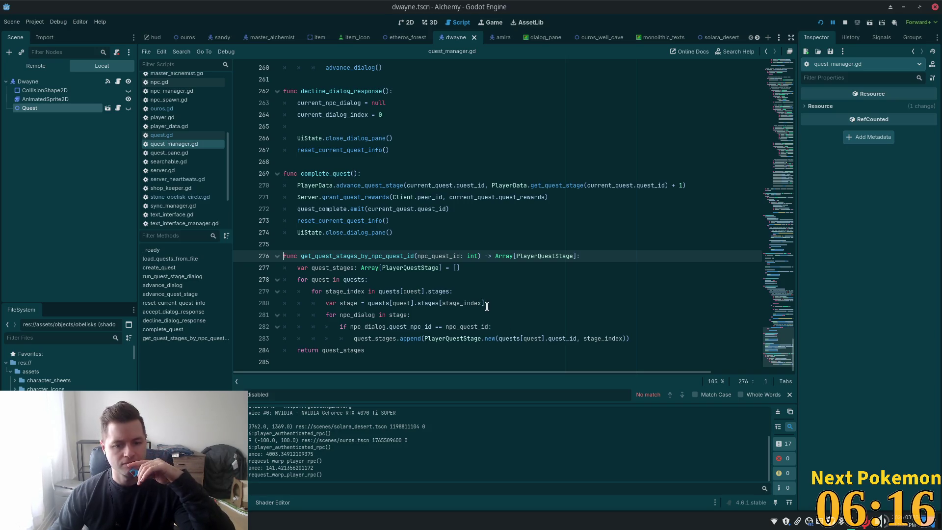
double_click(411, 326)
double_click(467, 327)
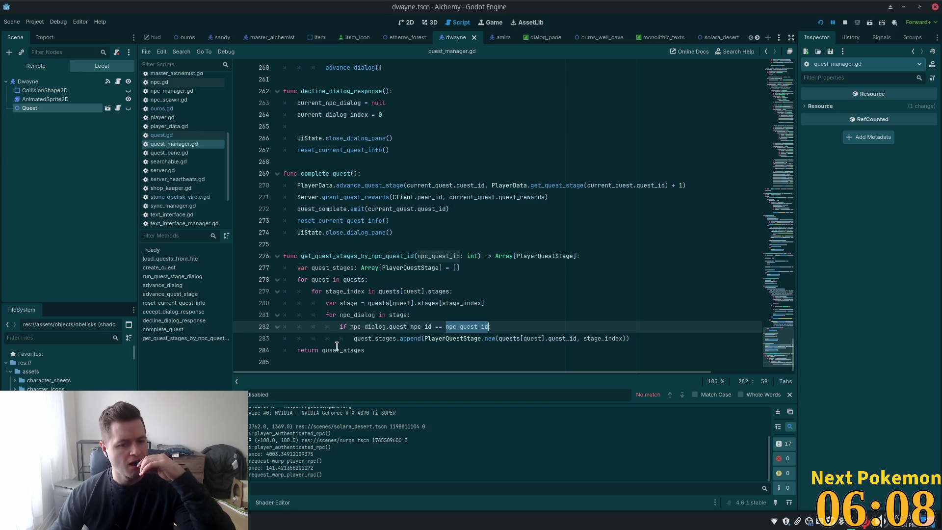
key("Down")
key("Down")
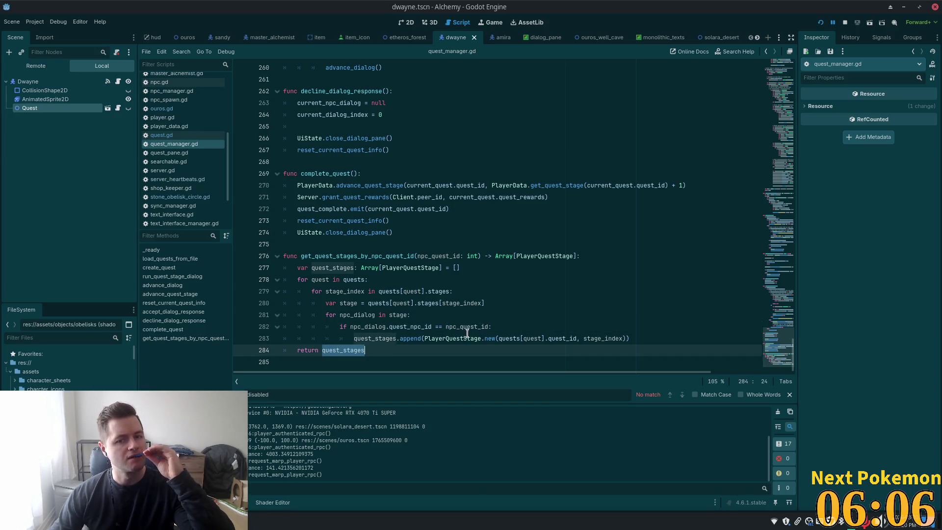
scroll(544, 278, "up", 7)
scroll(544, 278, "up", 6)
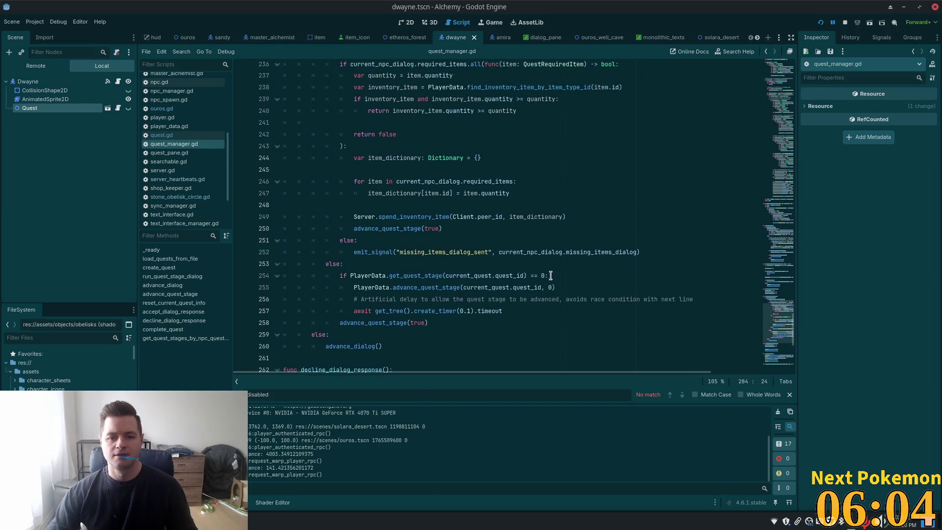
scroll(528, 226, "up", 17)
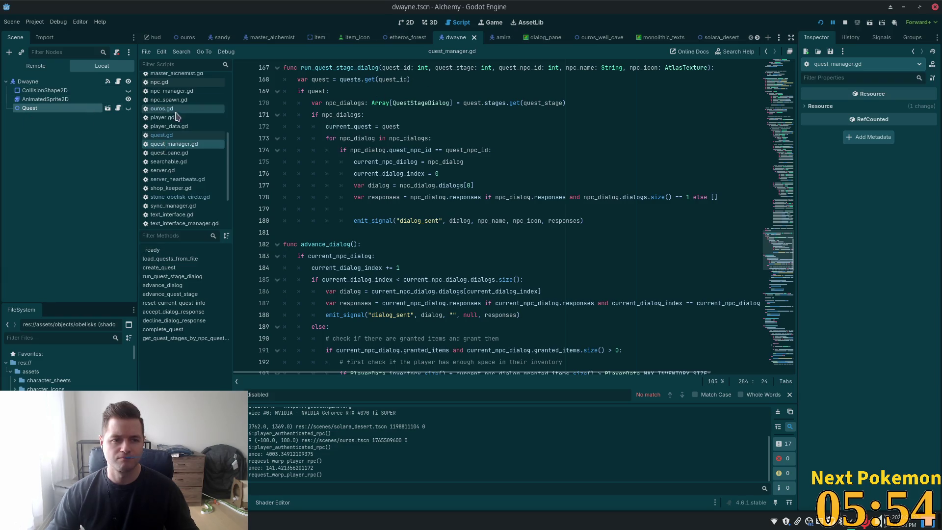
left_click(118, 111)
Scroll quest.gd to _on_input_event and select current_position and position in the distance check.
scroll(392, 212, "down", 4)
scroll(392, 212, "down", 2)
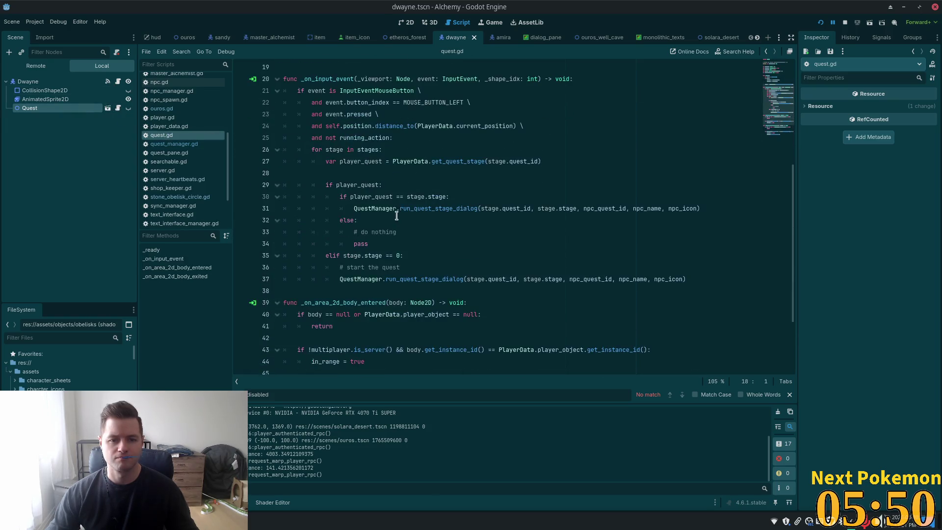
scroll(378, 226, "up", 3)
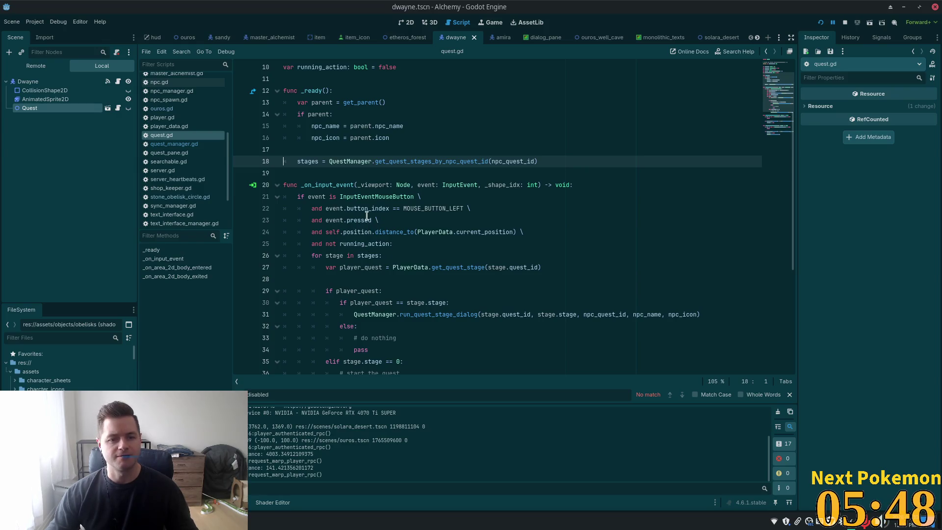
scroll(324, 247, "down", 1)
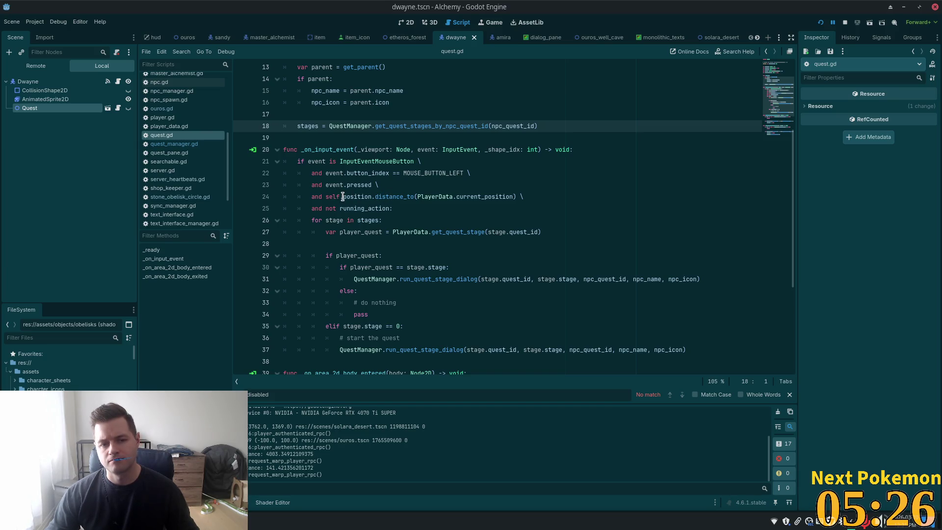
double_click(485, 197)
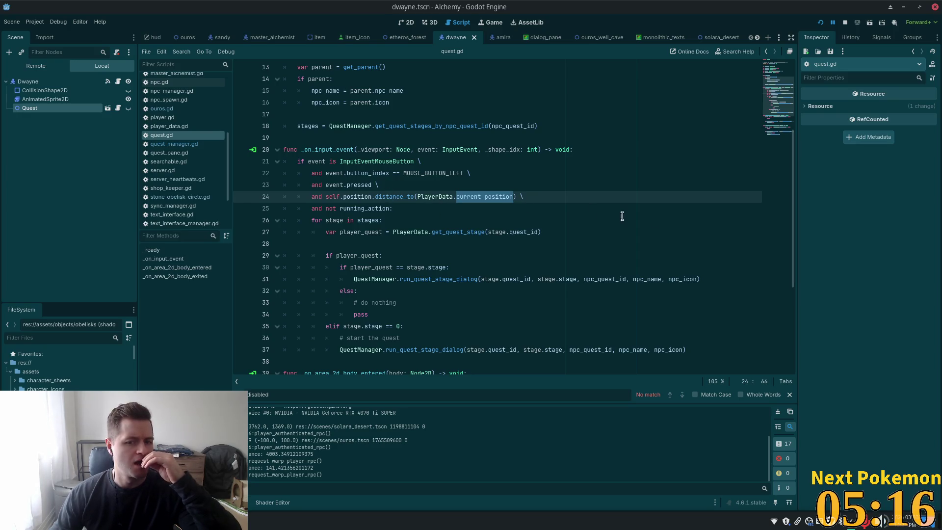
left_click_drag(358, 196, 350, 197)
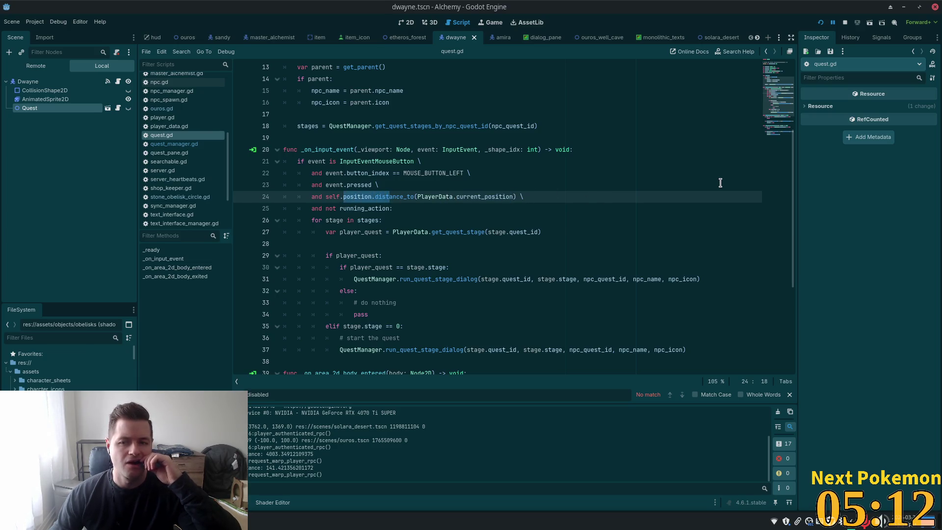
scroll(780, 93, "up", 4)
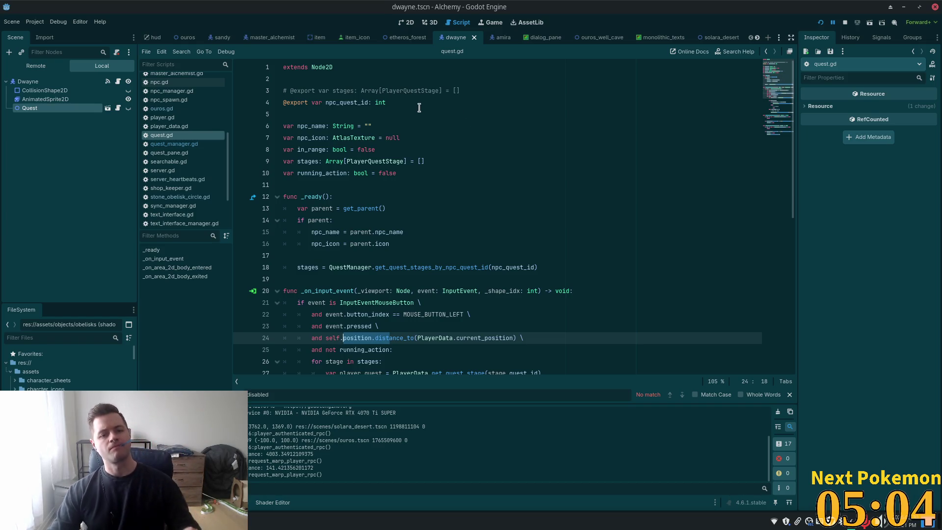
scroll(427, 133, "down", 5)
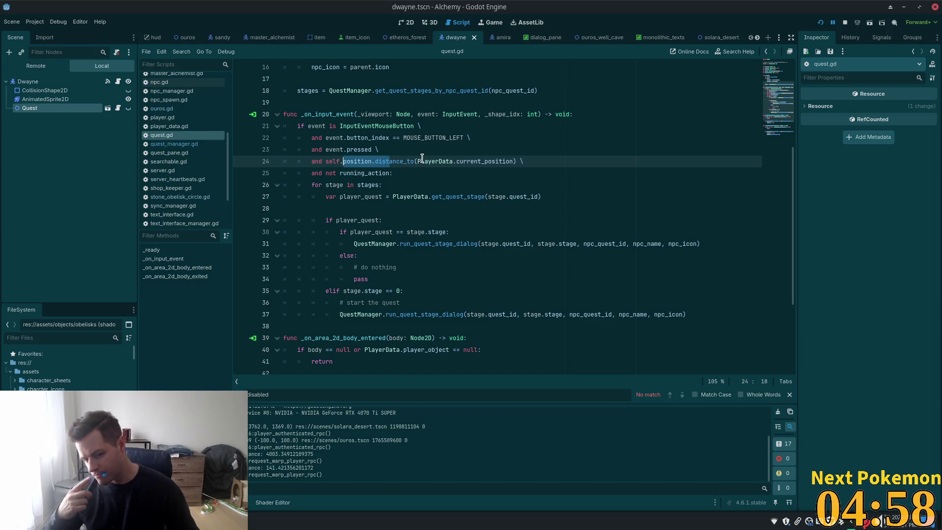
Add a print("clicking quest npc") line inside the click handler and save quest.gd.
left_click(402, 172)
key("Return")
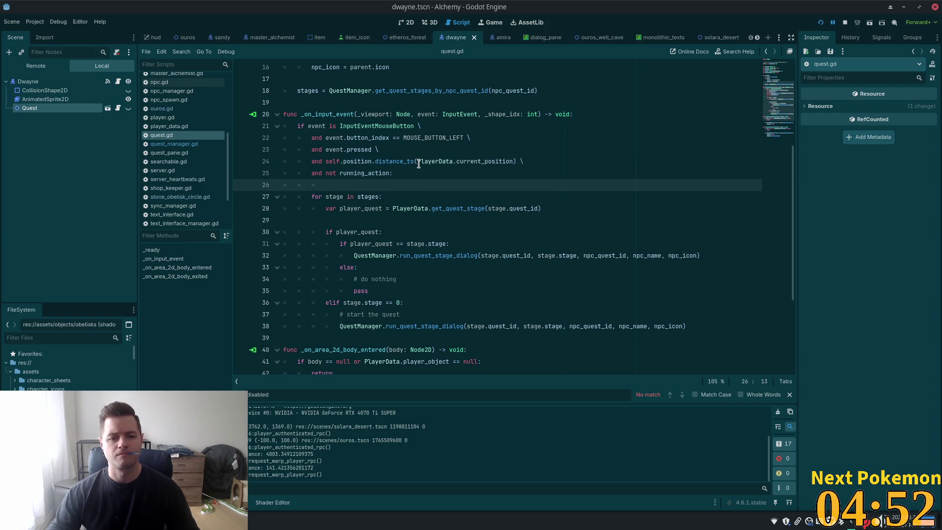
key("BackSpace")
key("BackSpace")
key("BackSpace")
key("BackSpace")
type("print")
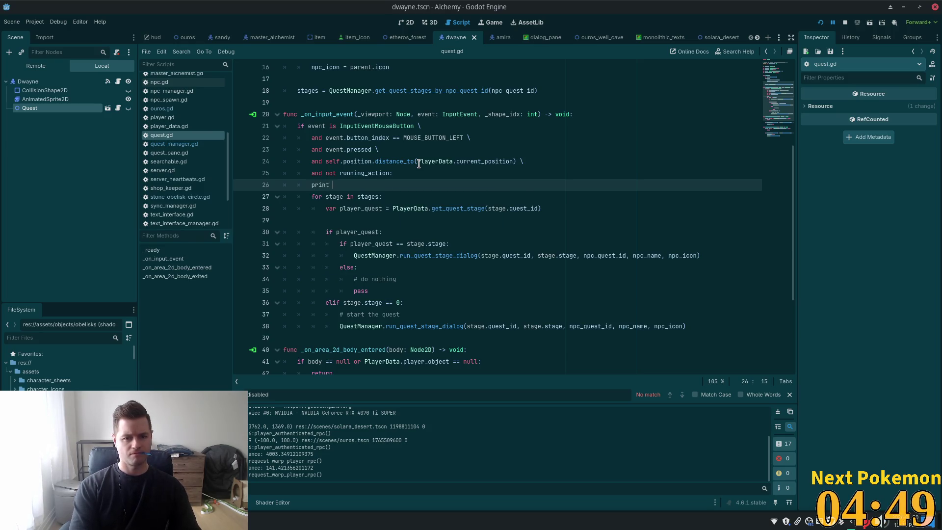
key("BackSpace")
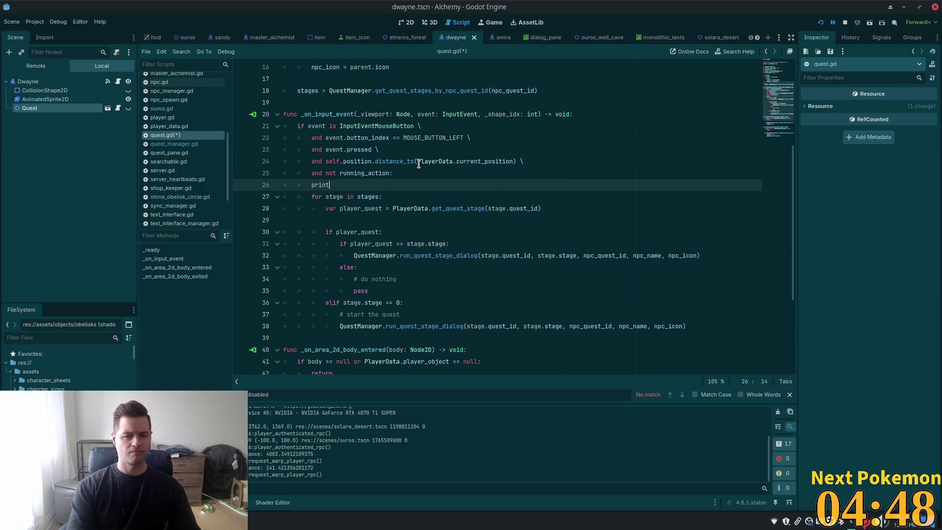
type("(\"click")
type("ing ques")
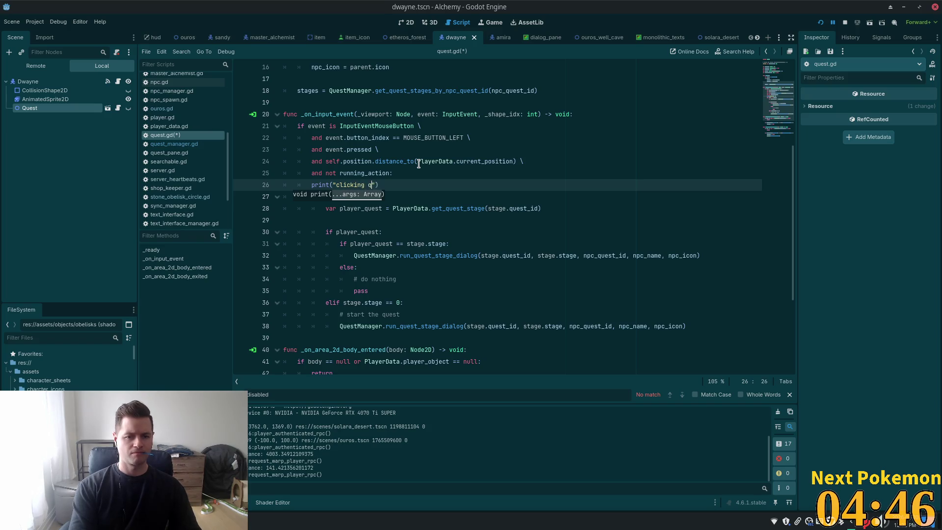
type("t npc")
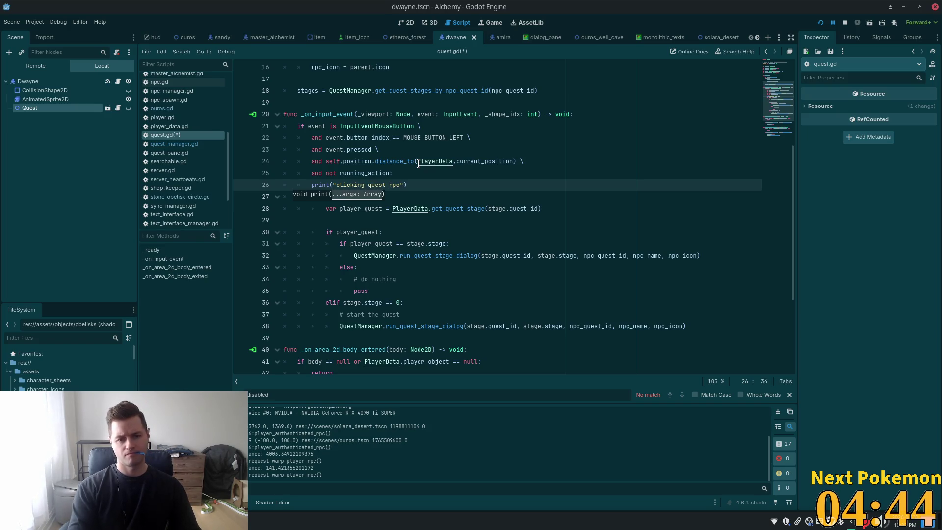
key("ctrl+s")
Set a breakpoint on the new print line, restart the game and walk the player north.
left_click(241, 185)
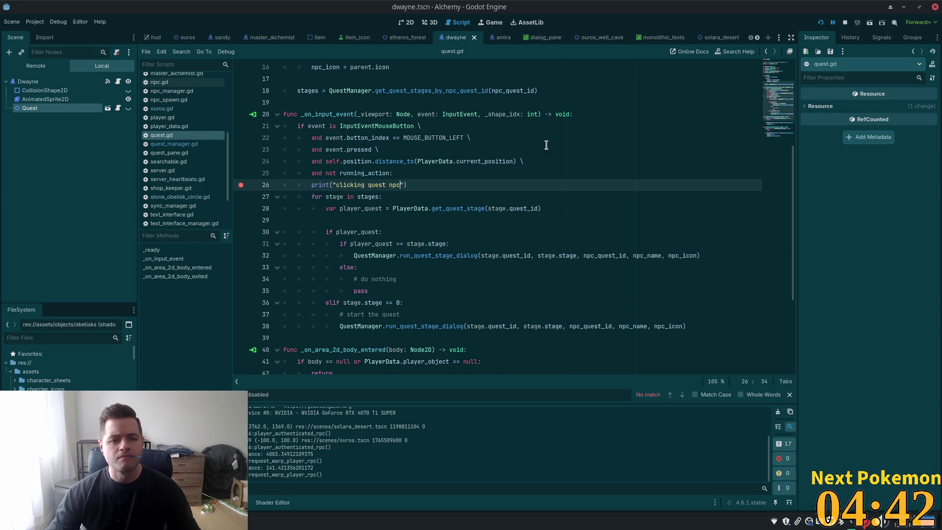
left_click(820, 23)
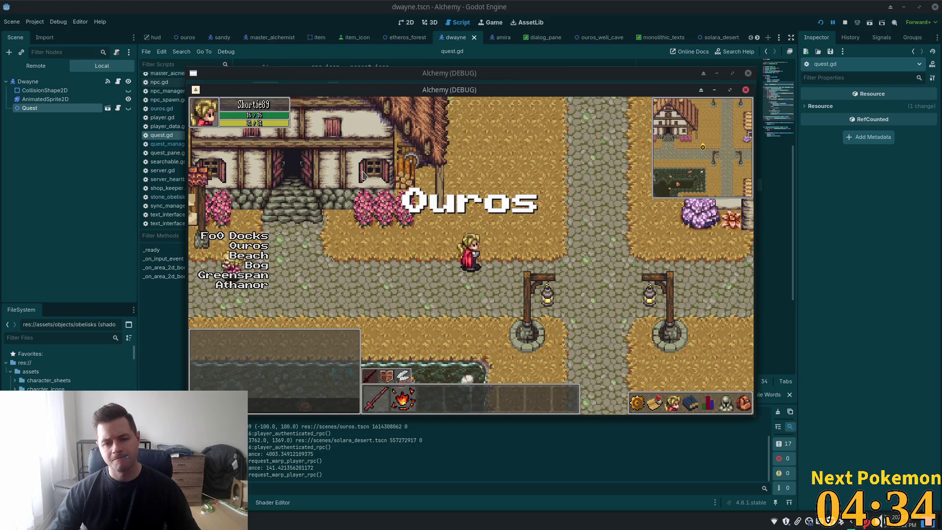
key("Up")
key("Up")
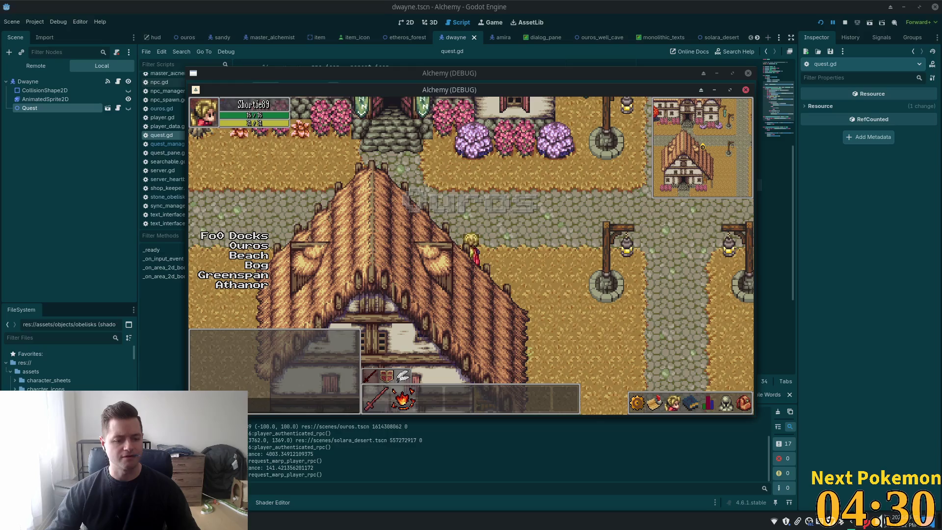
key("alt+Tab")
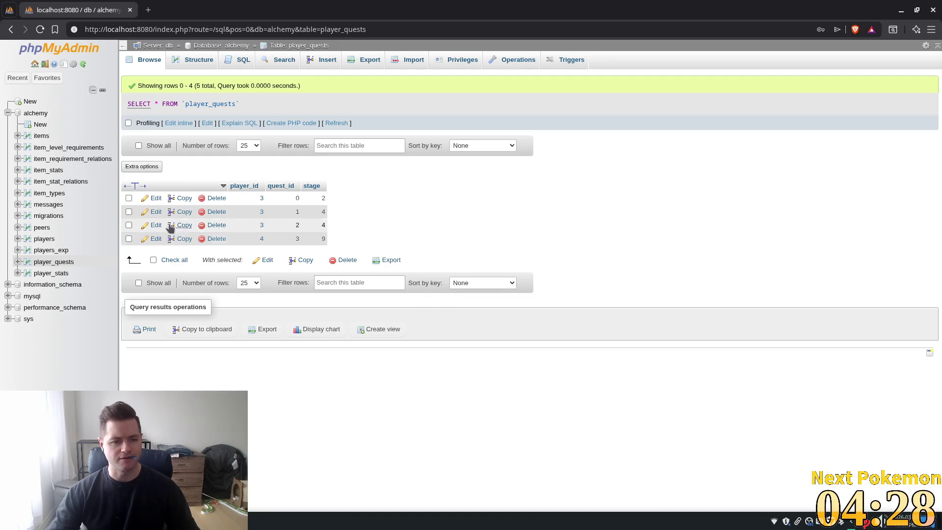
Delete the quest 3 row from player_quests, dismiss the stray save dialog and menu, return to Godot.
left_click(54, 263)
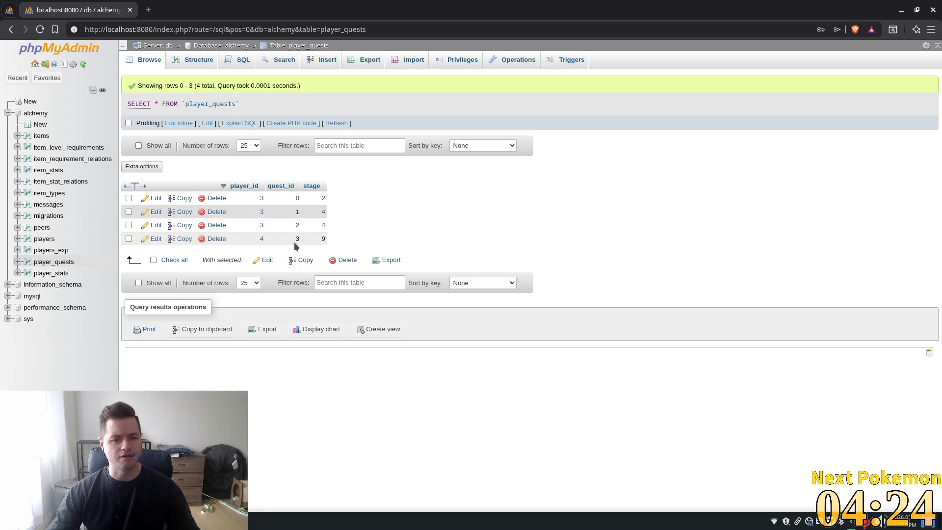
left_click(214, 241)
key("Return")
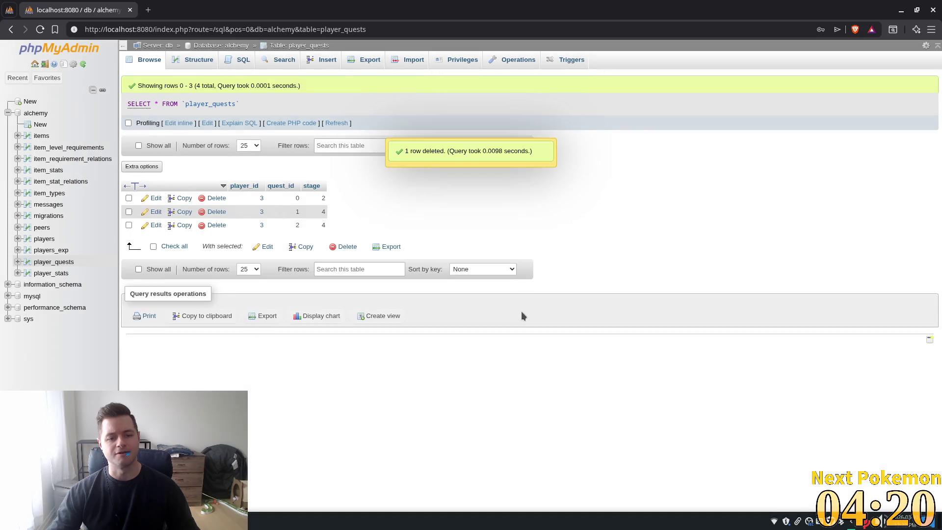
key("ctrl+s")
key("super")
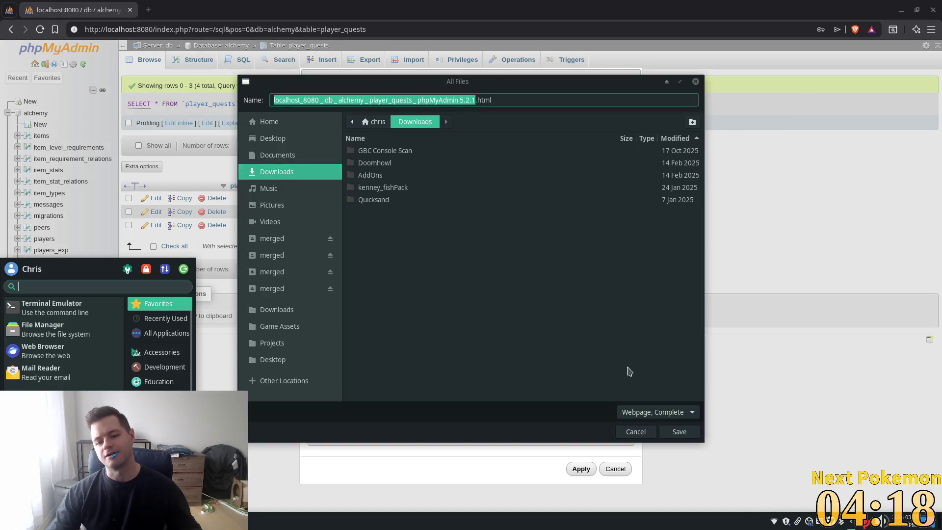
left_click(633, 432)
key("alt+Tab")
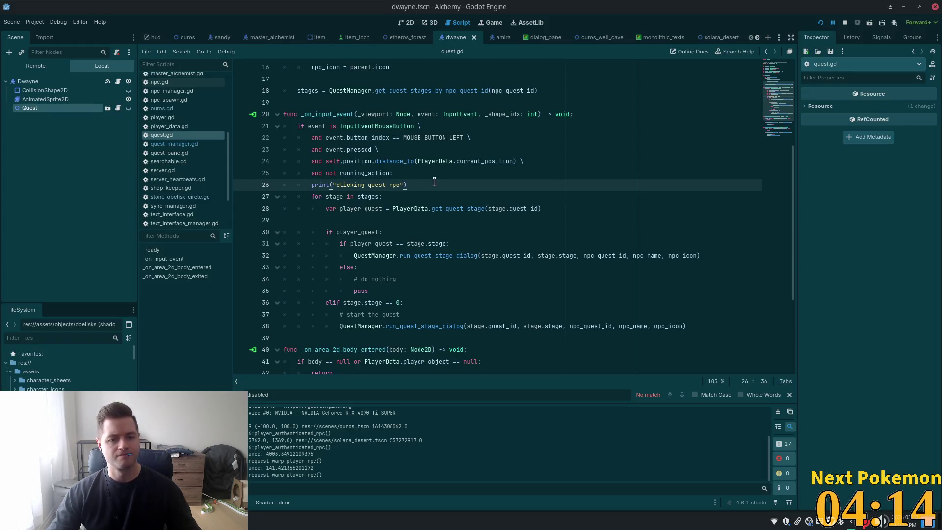
Delete the clicking quest npc debug print line and review the distance check.
left_click_drag(435, 184, 213, 185)
key("BackSpace")
key("BackSpace")
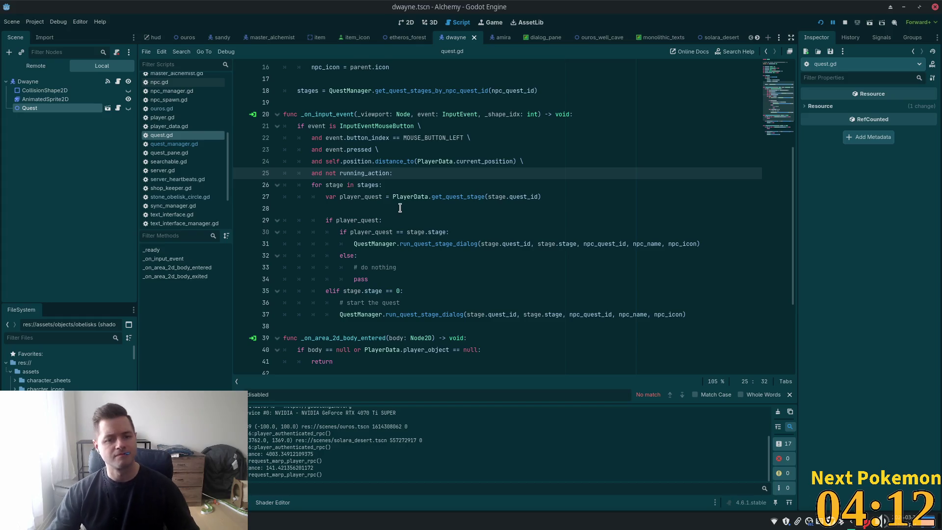
double_click(436, 162)
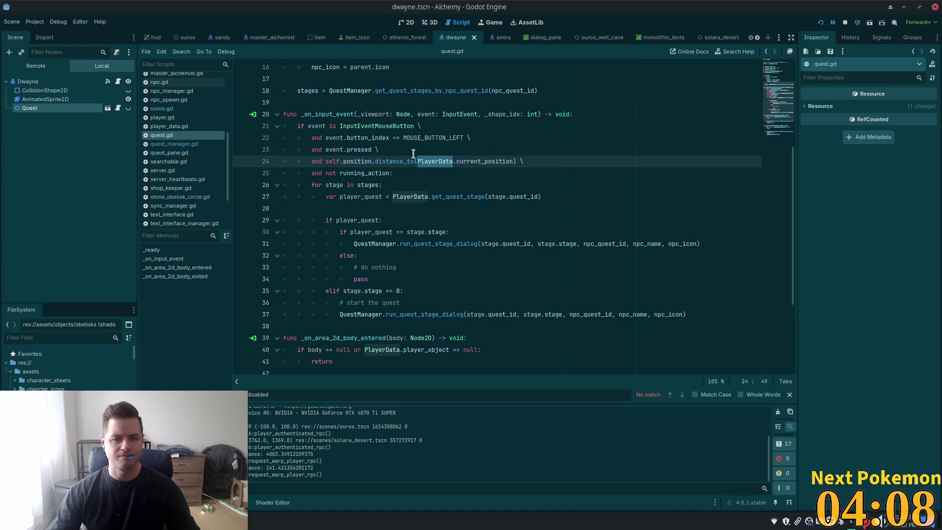
double_click(332, 162)
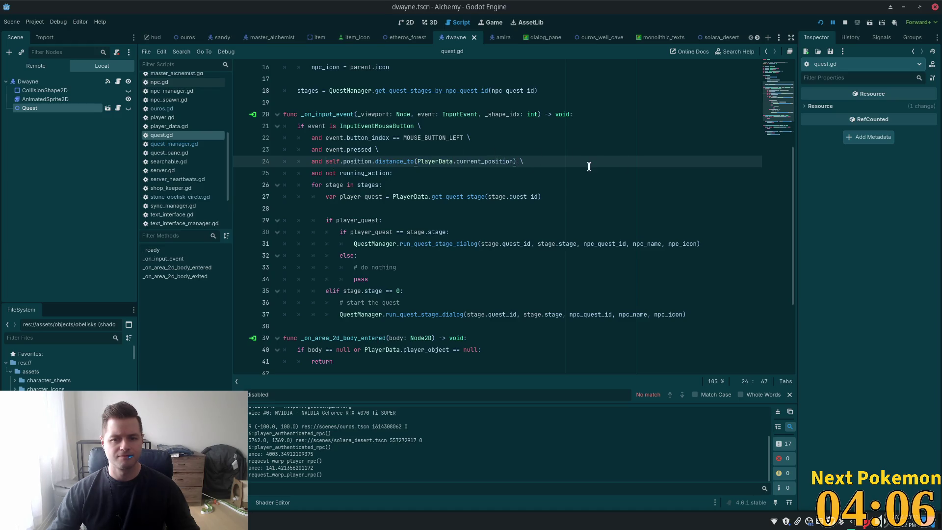
Add a new constant named INTERACTION_RANGE on line 6 under npc_quest_id.
scroll(585, 157, "up", 5)
left_click(383, 114)
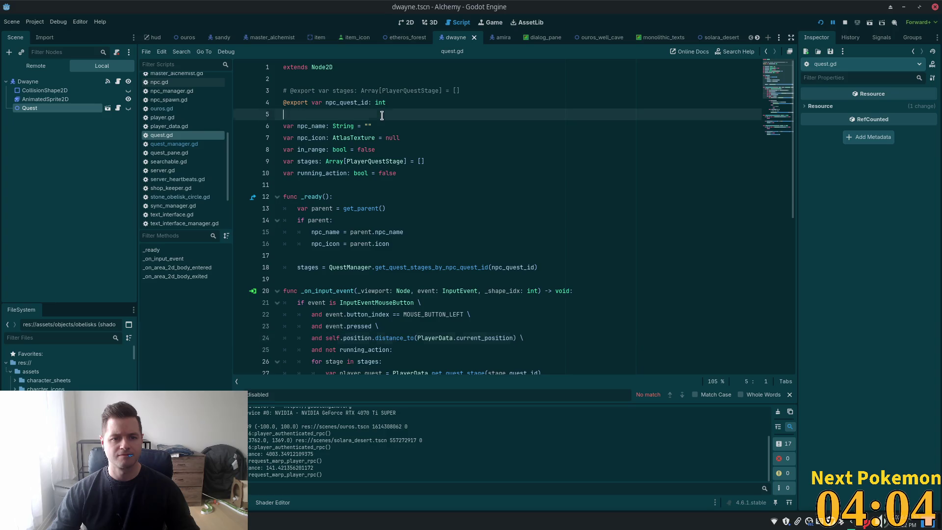
key("Return")
key("Return")
key("Up")
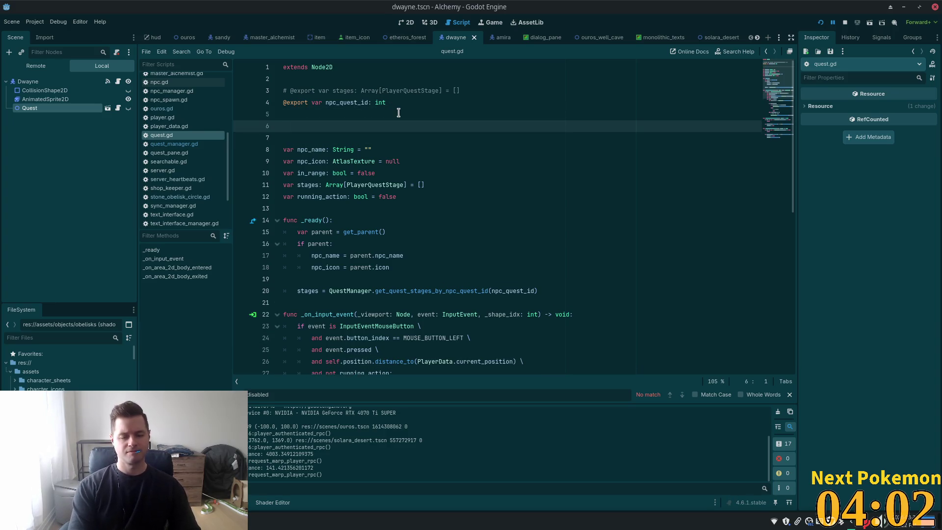
key("BackSpace")
key("BackSpace")
key("BackSpace")
type("t ")
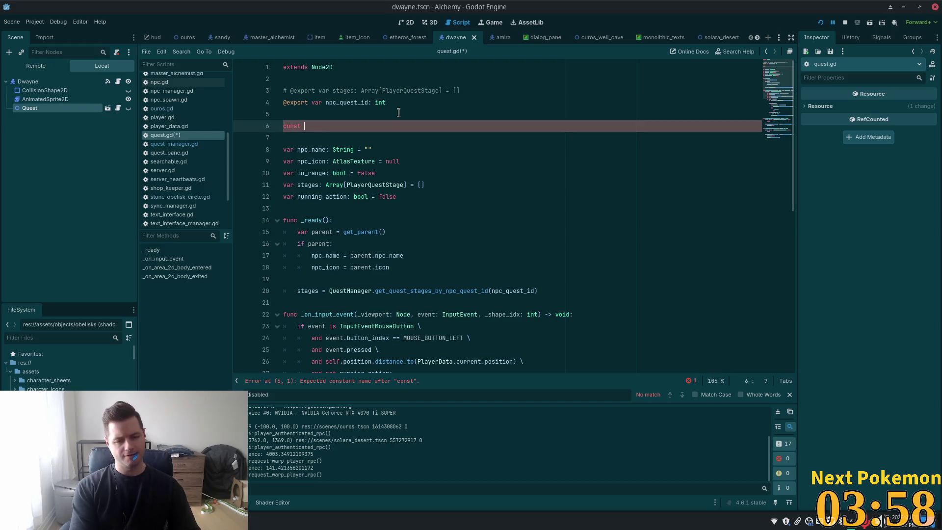
type("INTERACTION")
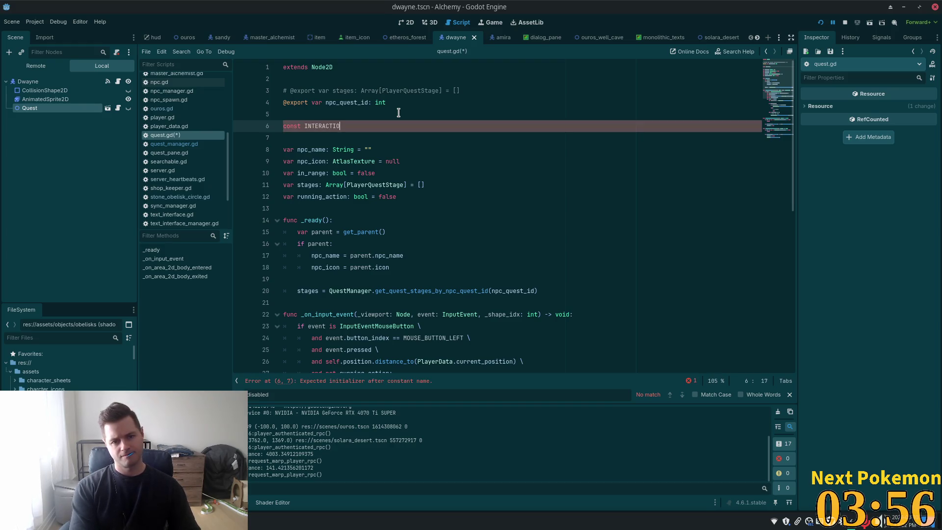
type("_DISTANCE")
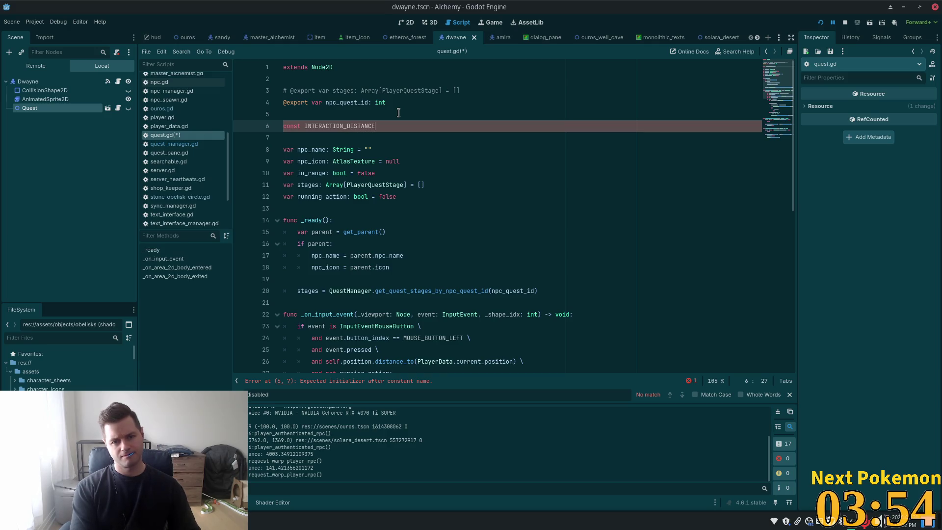
key("BackSpace")
key("BackSpace")
key("BackSpace")
key("BackSpace")
key("BackSpace")
key("BackSpace")
key("BackSpace")
key("BackSpace")
type("RA")
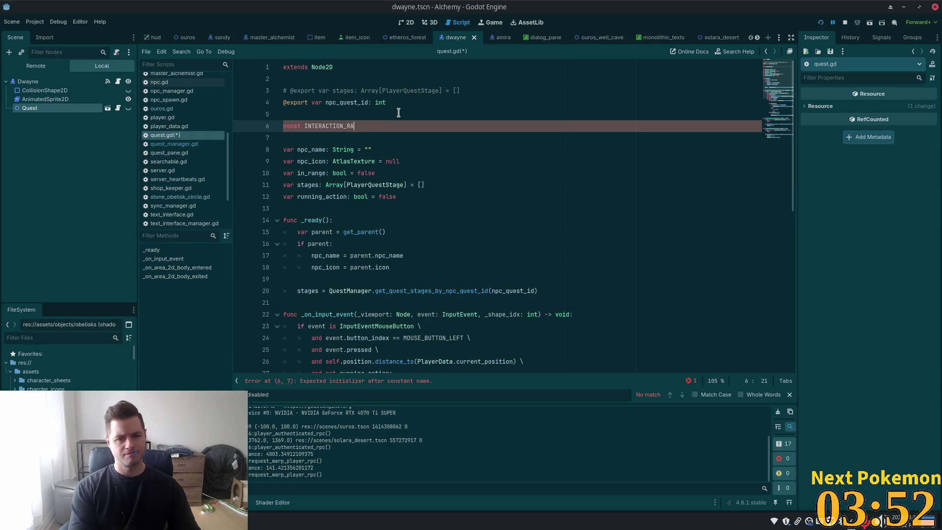
key("BackSpace")
key("BackSpace")
key("BackSpace")
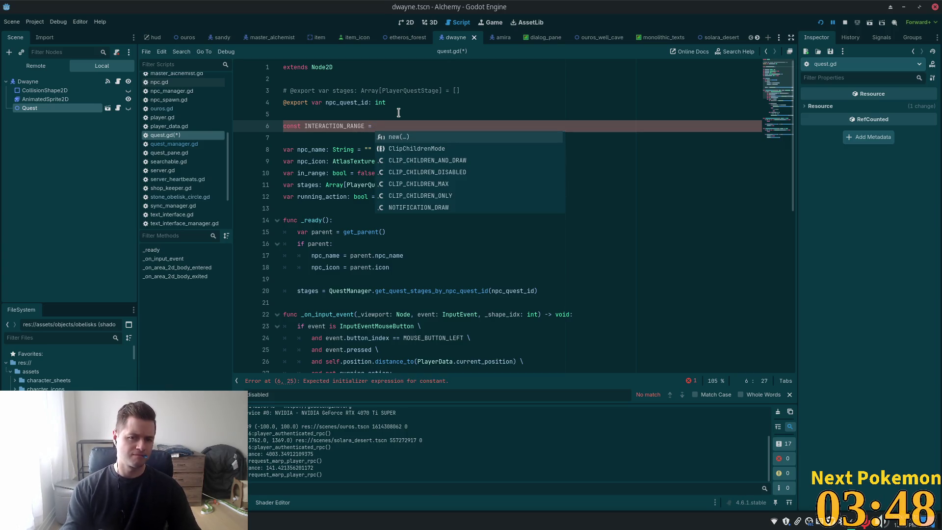
Assign INTERACTION_RANGE the value := 200.0 without a type annotation and save quest.gd.
key("BackSpace")
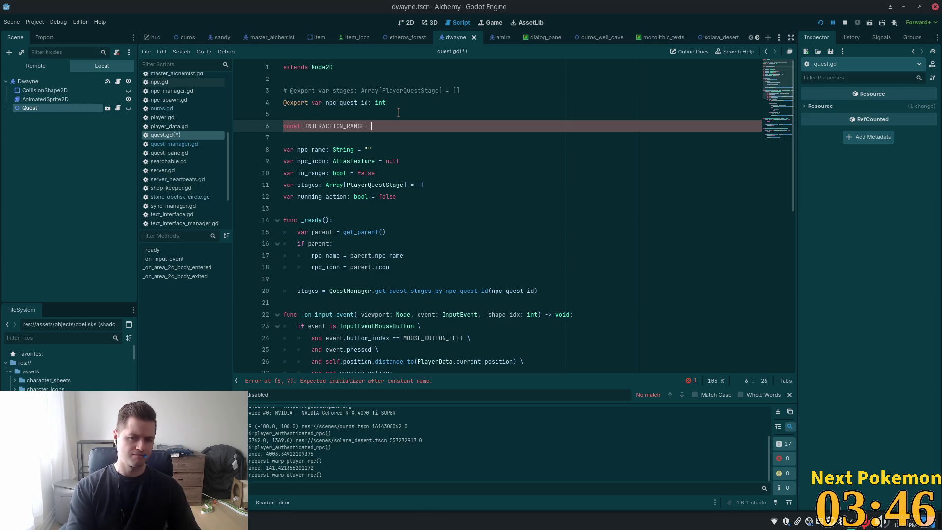
type(": float")
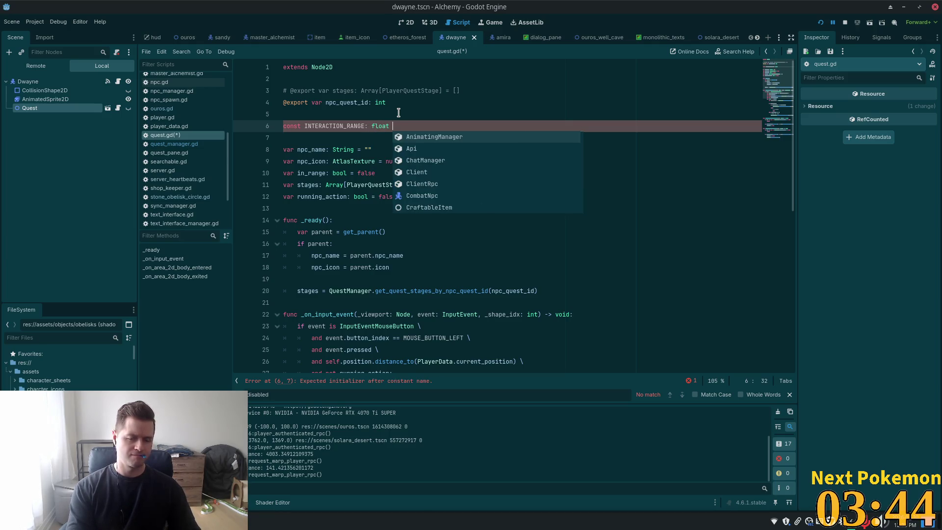
key("BackSpace")
key("BackSpace")
key("BackSpace")
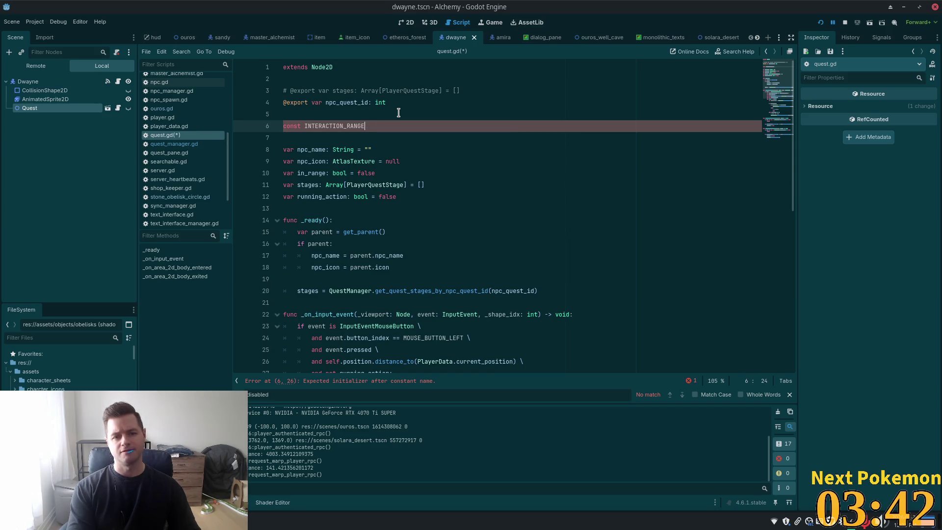
type(" := ")
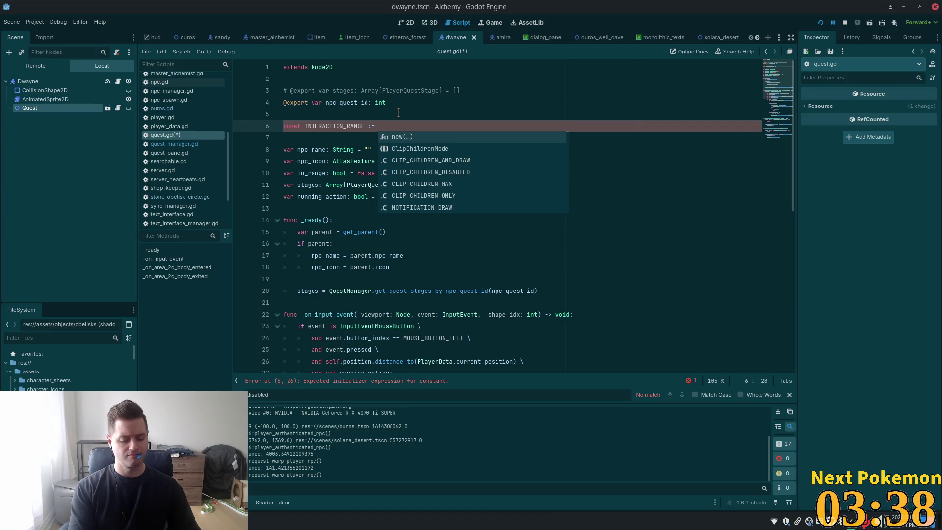
type("200.0")
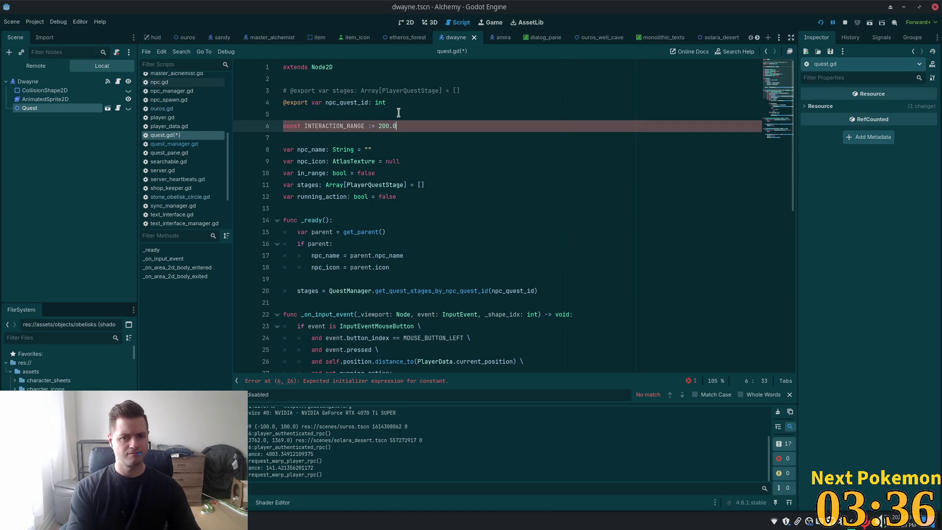
key("ctrl+s")
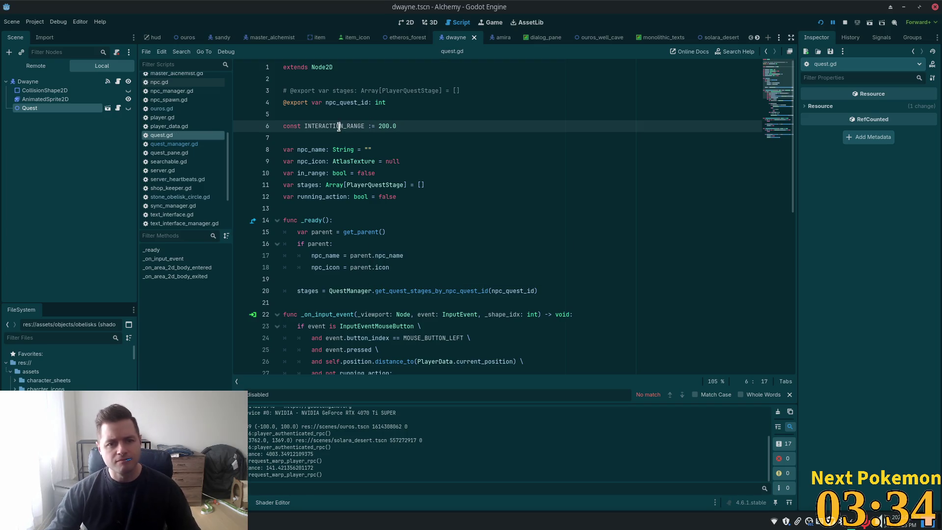
double_click(338, 125)
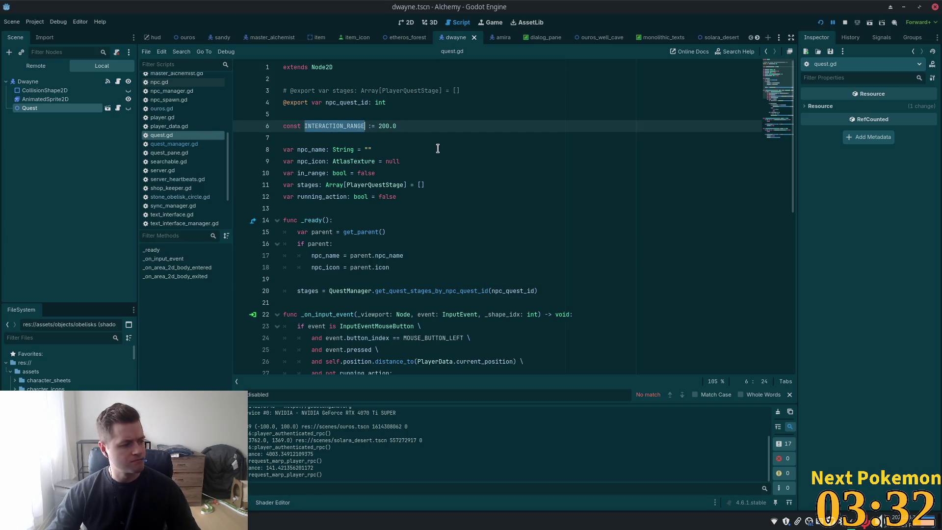
Compare the distance against INTERACTION_RANGE, add a print("clicked") block, and save quest.gd.
scroll(449, 146, "down", 2)
type("print")
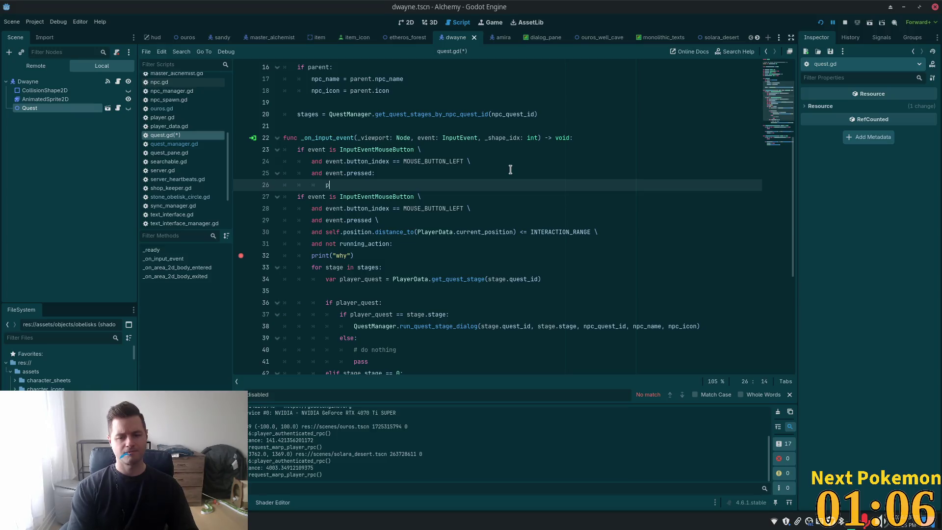
type("(\"")
type("clicked")
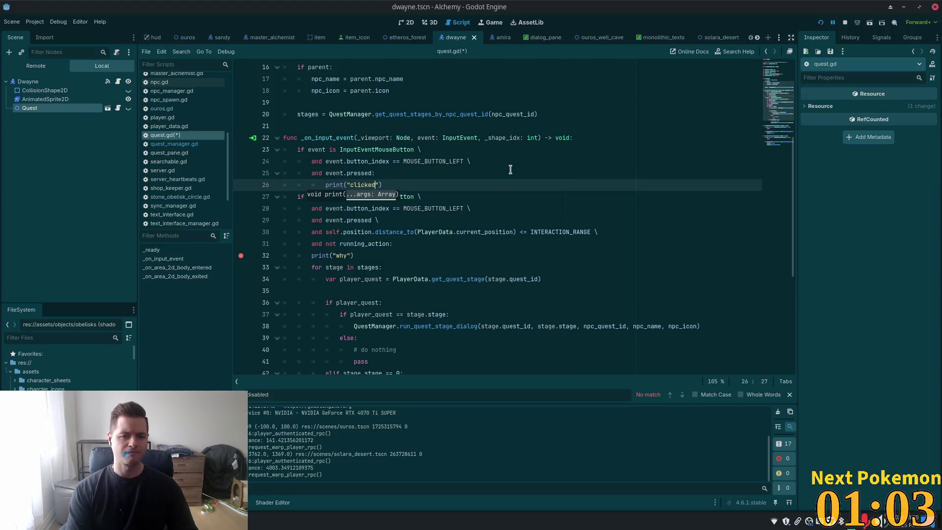
key("ctrl+s")
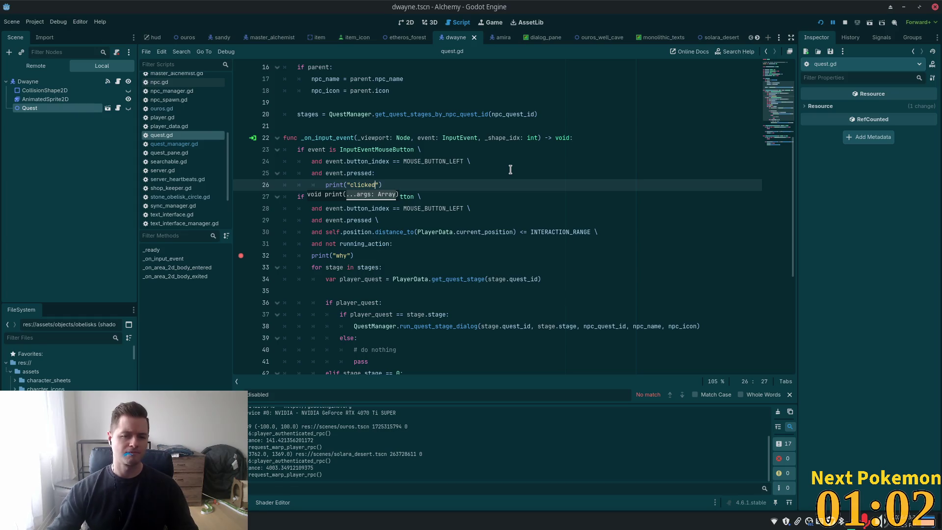
key("alt+Tab")
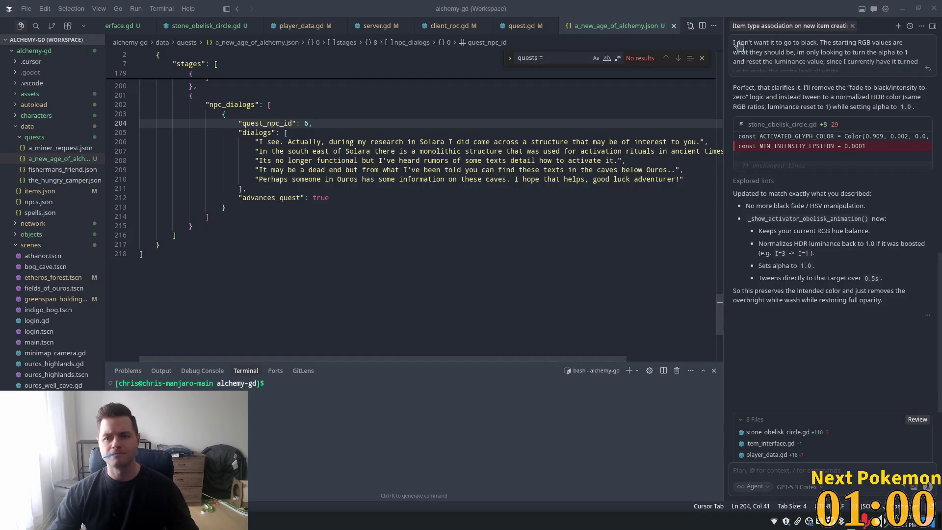
Relaunch the game with F5 and walk the player north, then east beside Dwayne.
key("alt+Tab")
key("F5")
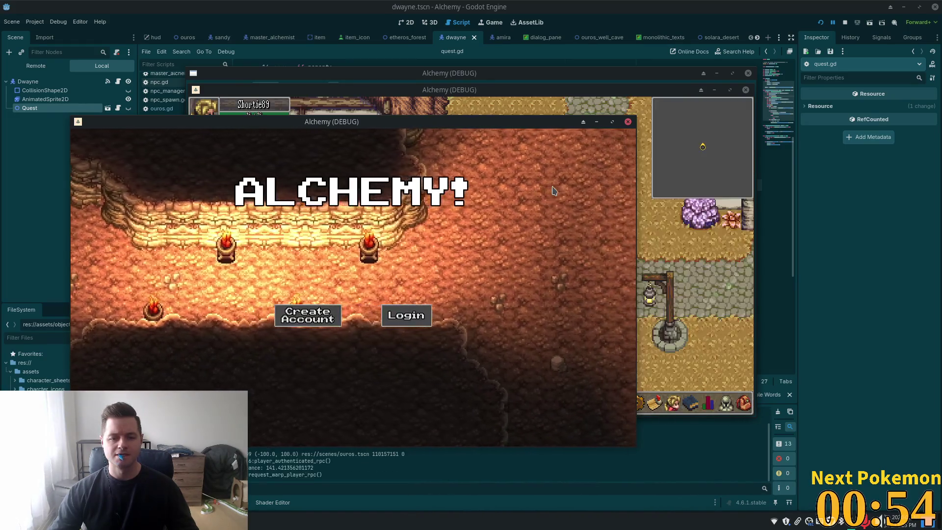
key("w")
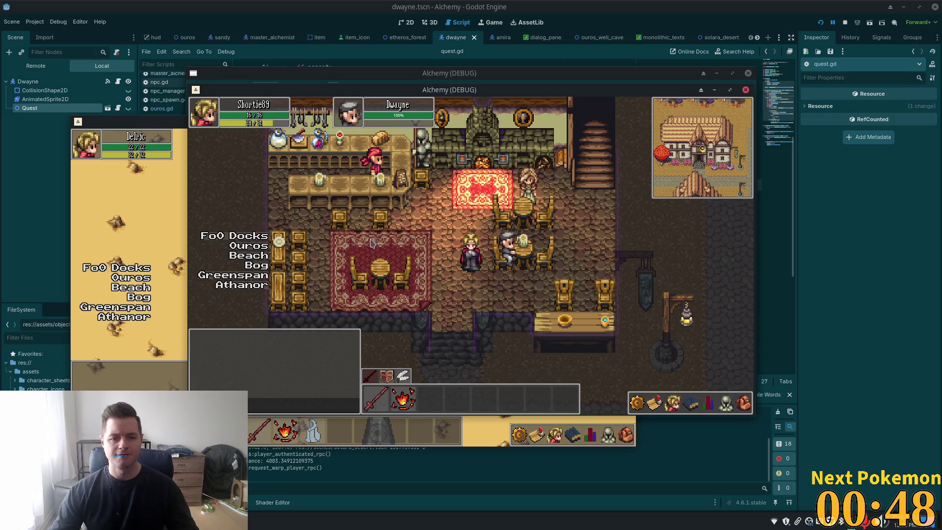
key("d")
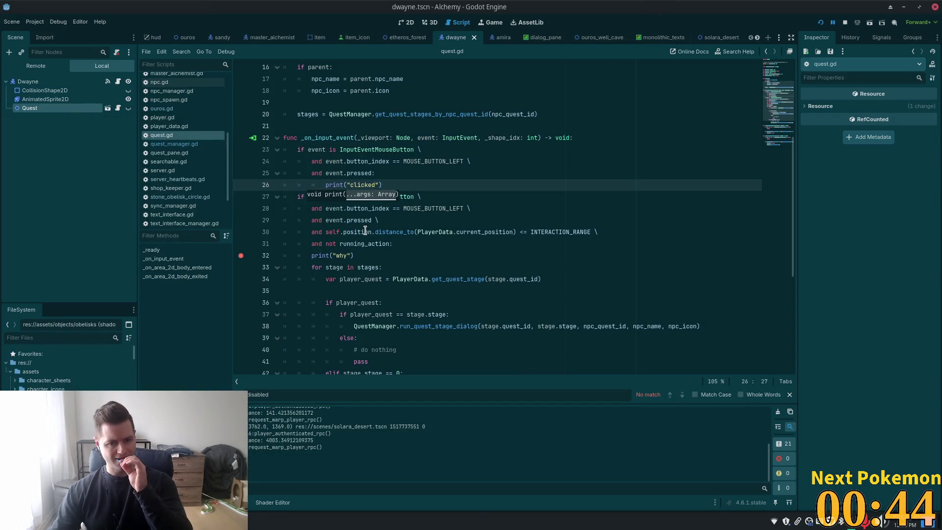
Inspect the running_action condition and self.position distance check on lines 30–31.
left_click(359, 243)
double_click(359, 244)
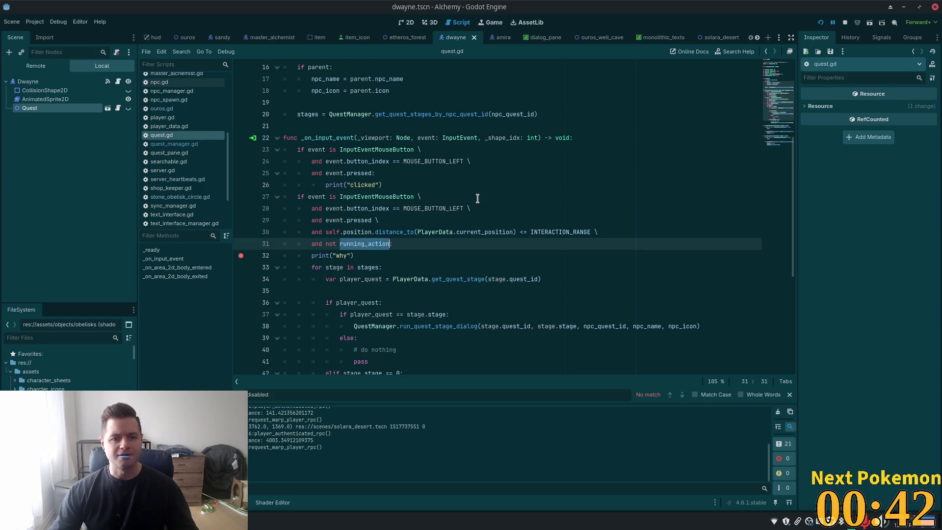
scroll(478, 196, "up", 5)
scroll(371, 265, "down", 2)
scroll(383, 285, "down", 3)
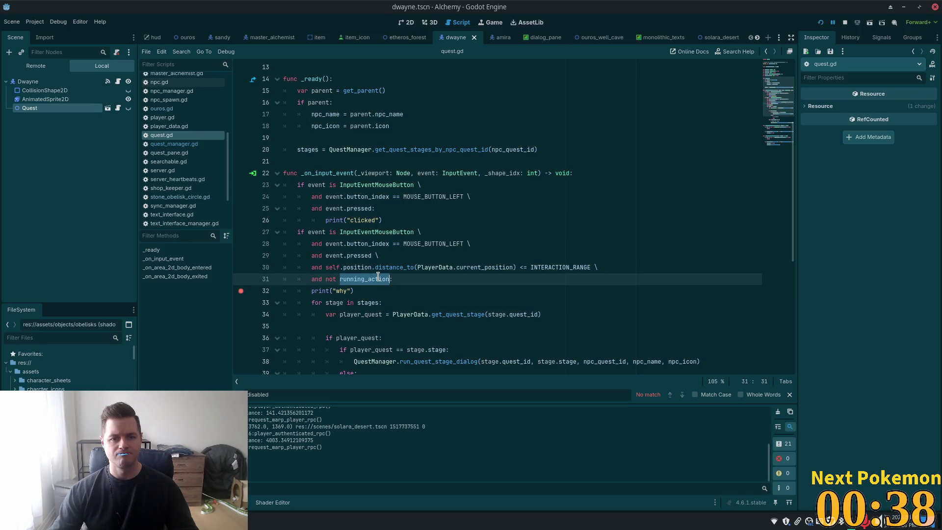
mouse_move(379, 278)
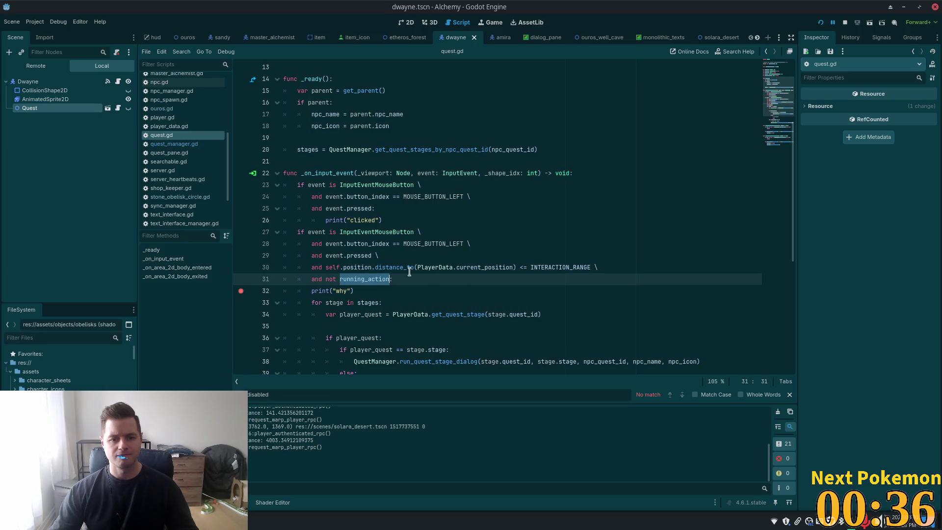
double_click(460, 267)
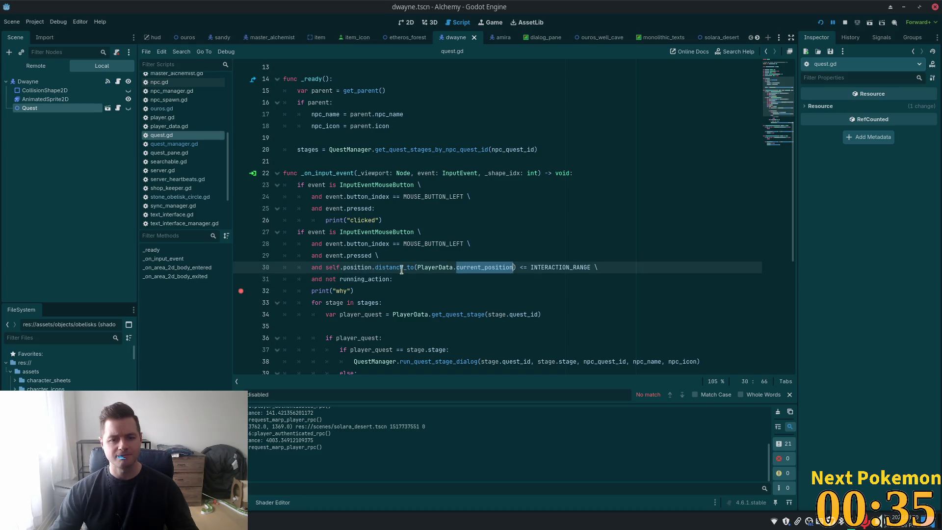
double_click(361, 267)
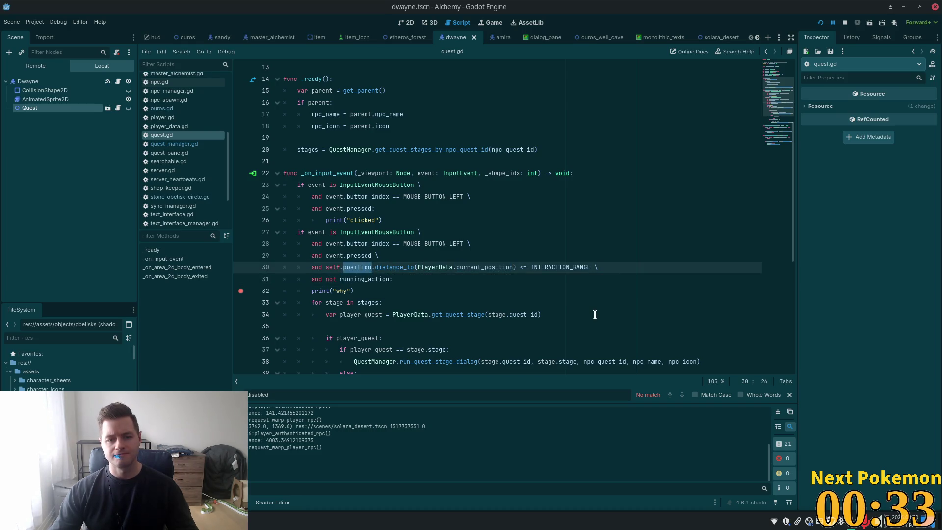
Add an empty print() line below print("clicked") using autocomplete.
left_click(395, 224)
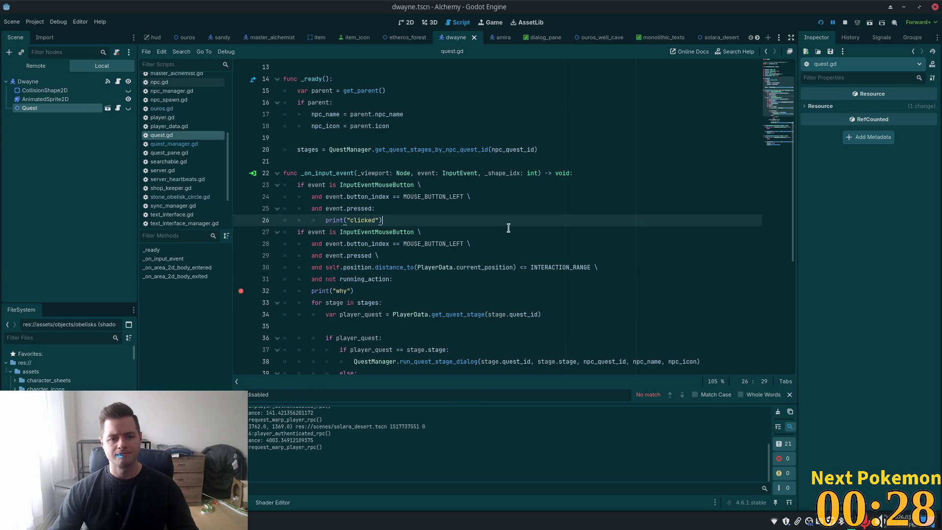
key("Return")
type("print")
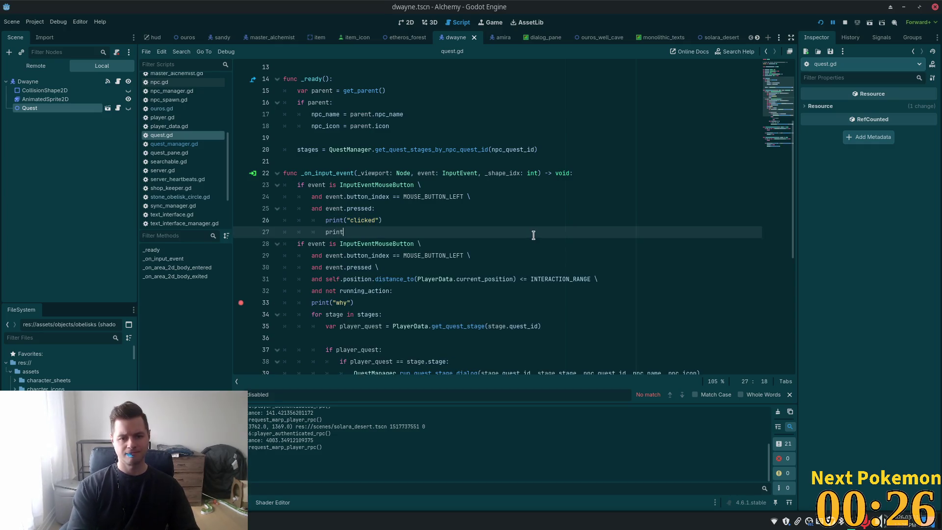
key("Return")
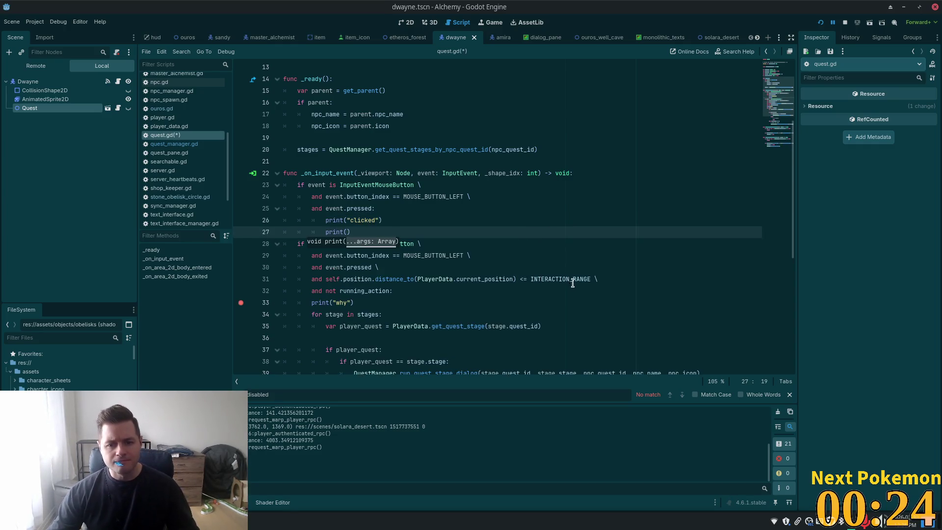
left_click_drag(591, 279, 328, 279)
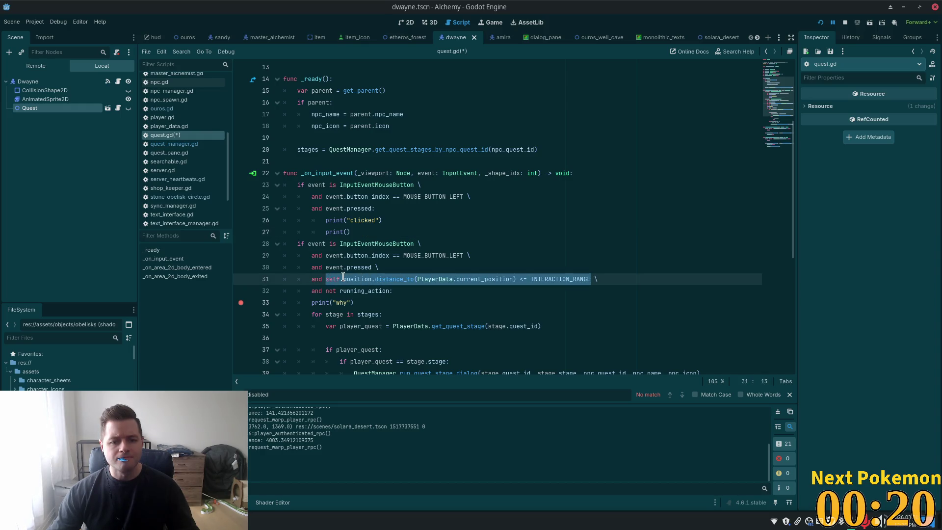
left_click(517, 280)
left_click_drag(517, 279, 327, 279)
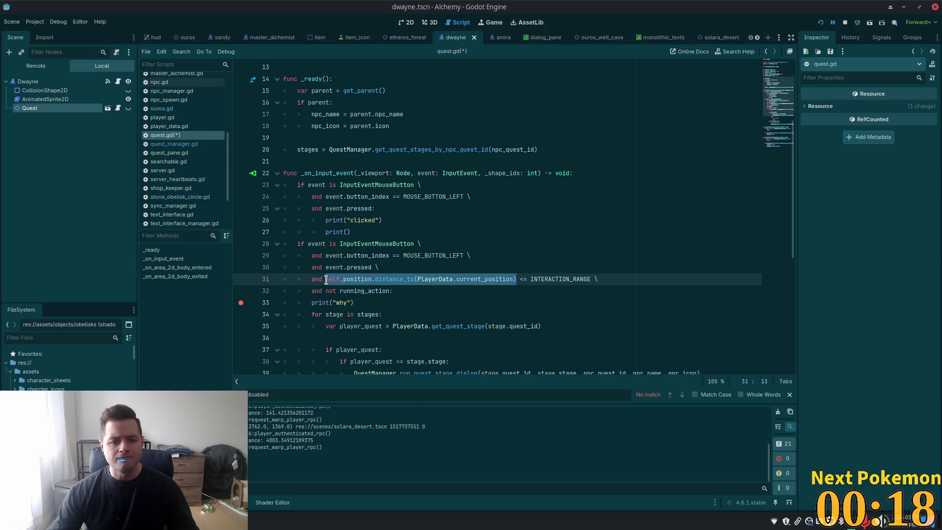
left_click(347, 232)
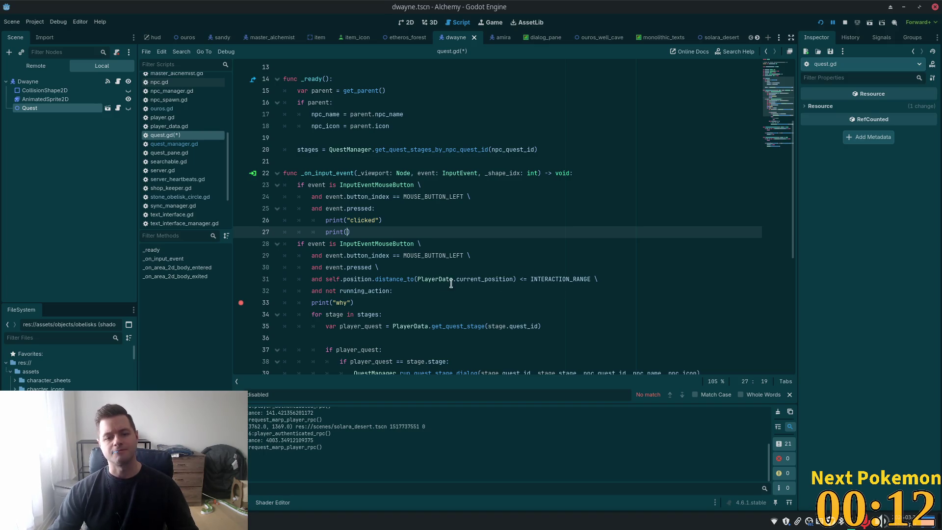
Change self.position to self.global_position on line 31, save, and relaunch the game.
left_click(371, 279)
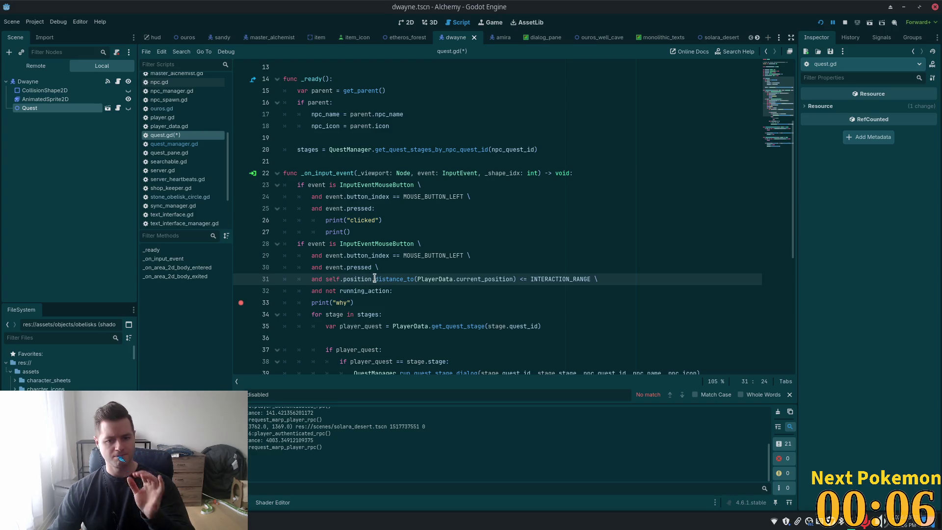
key("Right")
key("Right")
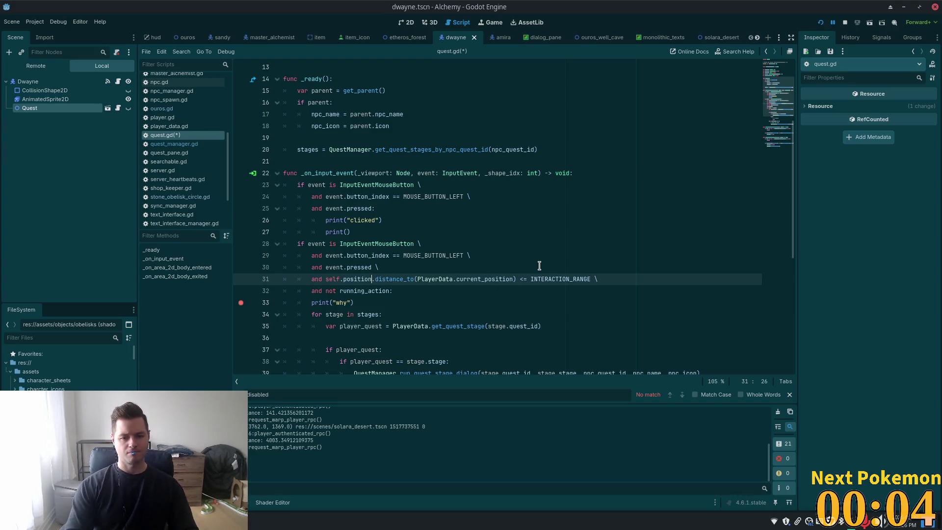
key("Left")
key("Left")
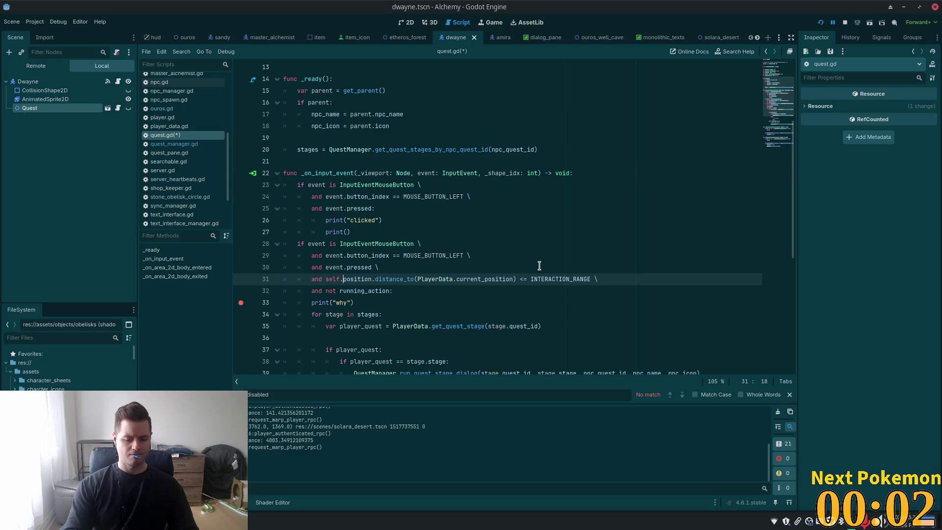
type("global")
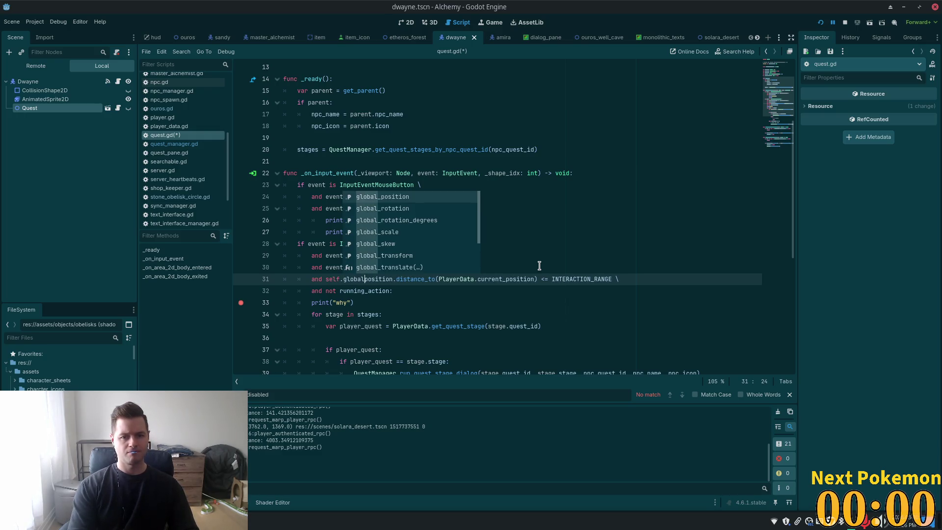
type("_p")
key("ctrl+s")
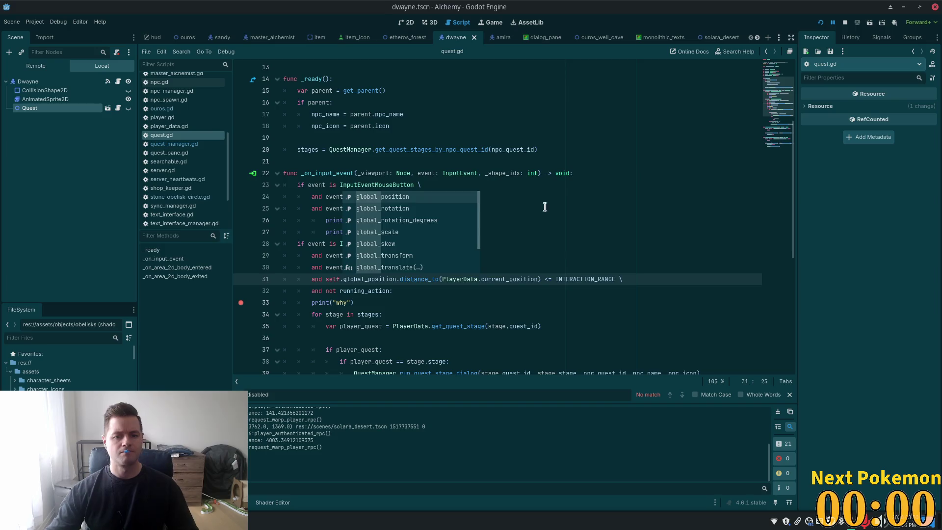
left_click(579, 184)
left_click(821, 22)
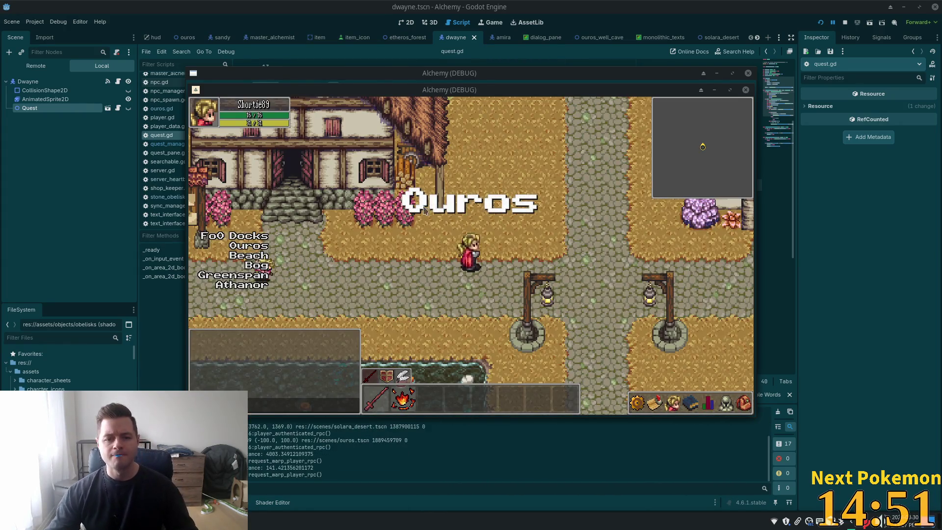
Walk into the tavern, click Dwayne to hit the breakpoint, and clear the line 33 breakpoint.
key("Up")
key("Up")
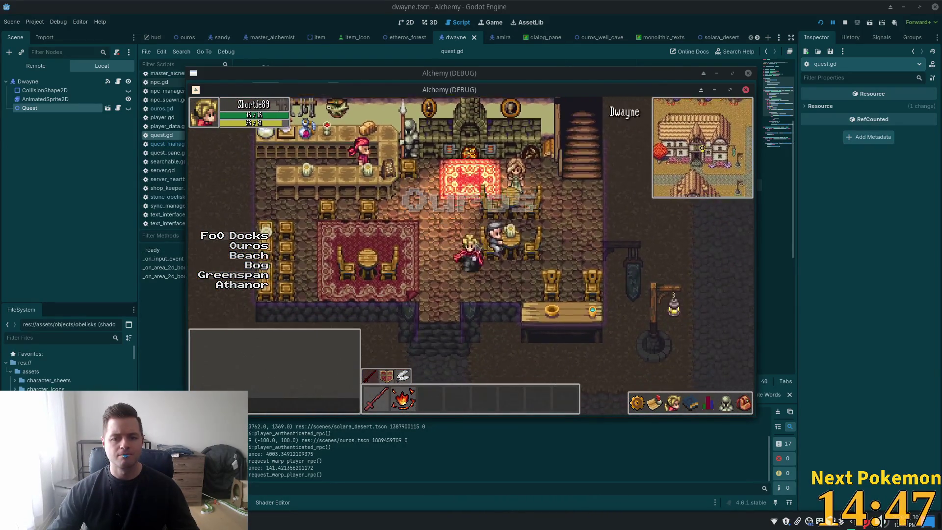
left_click(492, 248)
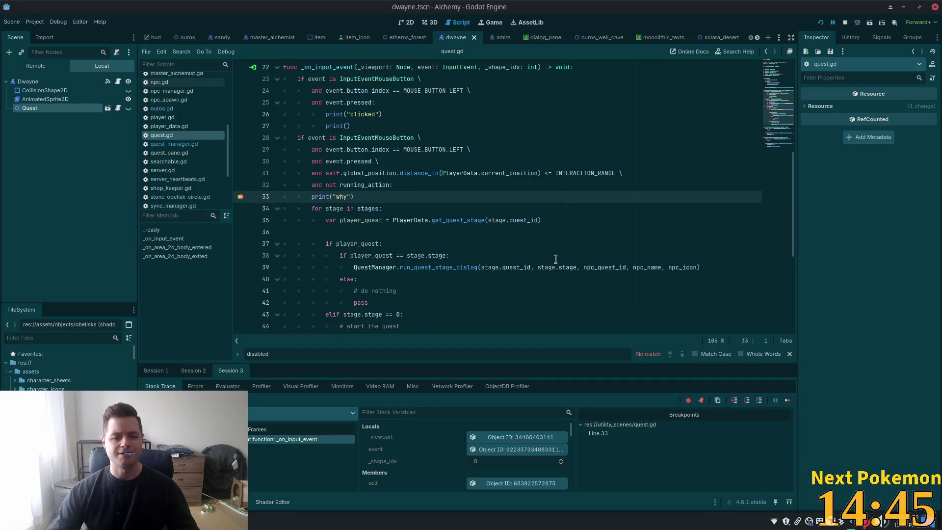
left_click(241, 197)
Select the print("why") line 33 in quest.gd.
left_click(444, 185)
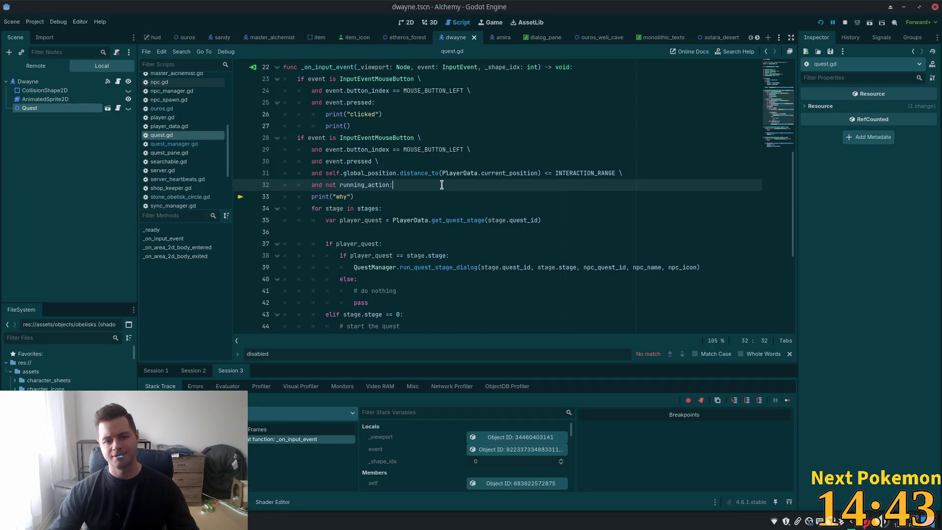
double_click(418, 174)
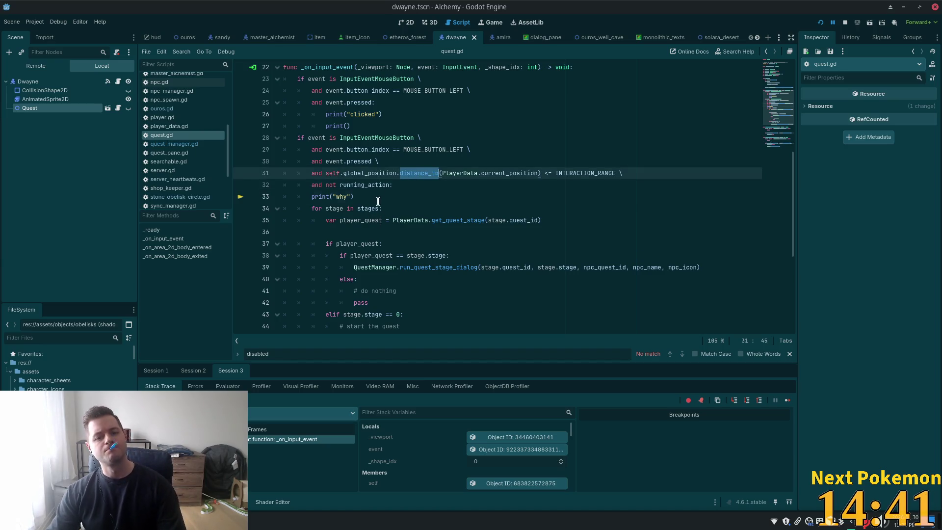
left_click_drag(378, 202, 253, 189)
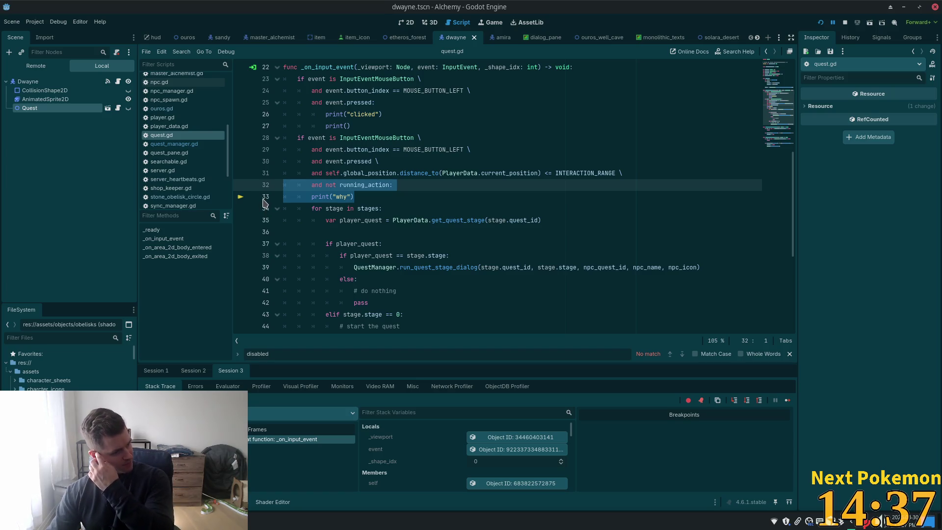
key("shift+Down")
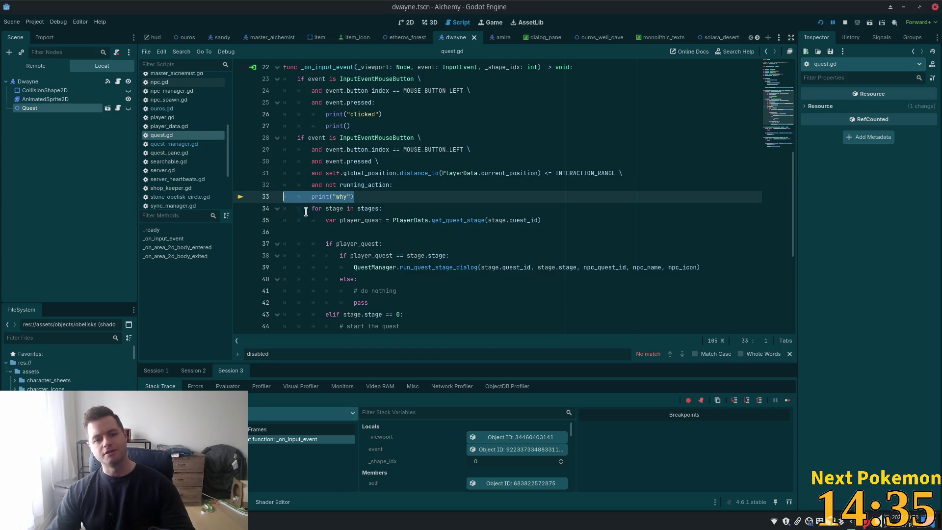
Delete print("why") and the test if-block on lines 23–27, save, and rerun the game.
key("Delete")
key("BackSpace")
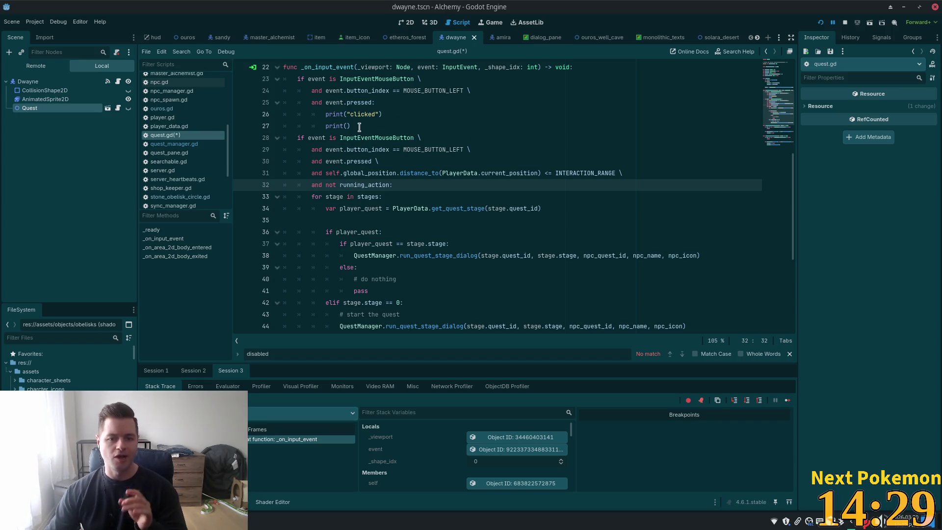
left_click(385, 94)
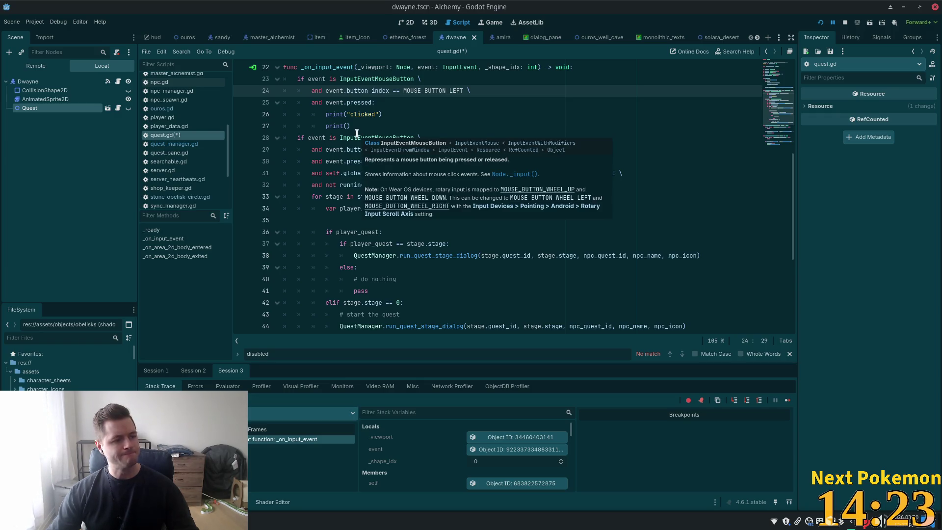
scroll(356, 133, "up", 3)
left_click(359, 232)
mouse_move(359, 233)
left_mouse_down()
mouse_move(231, 197)
mouse_move(233, 186)
left_mouse_up()
key("BackSpace")
key("BackSpace")
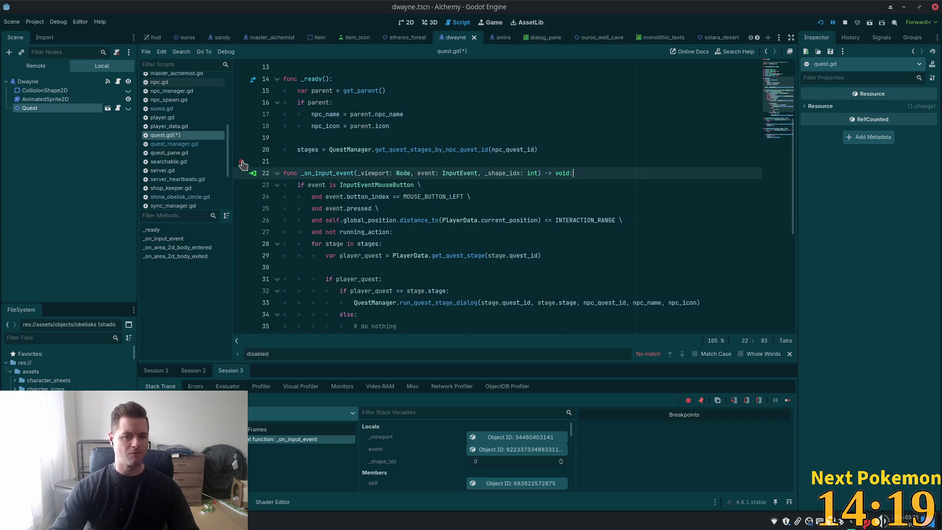
key("ctrl+s")
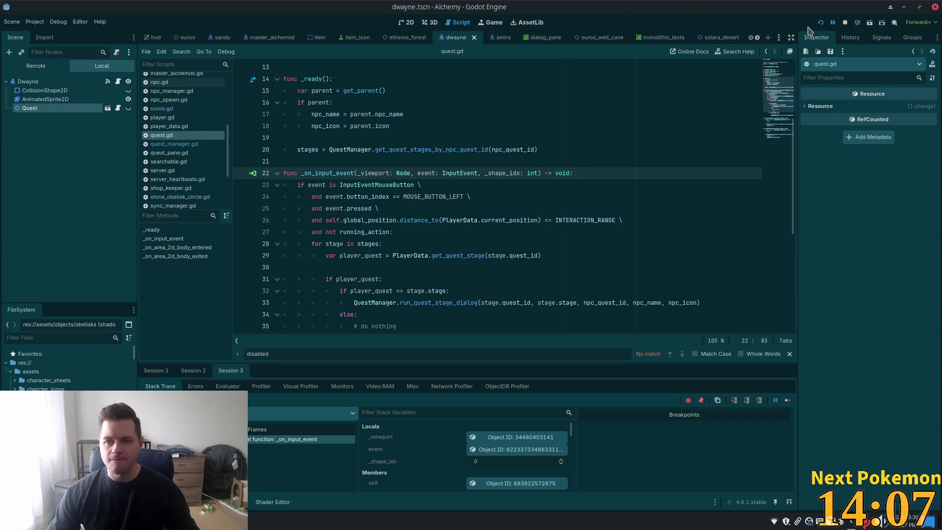
key("F12")
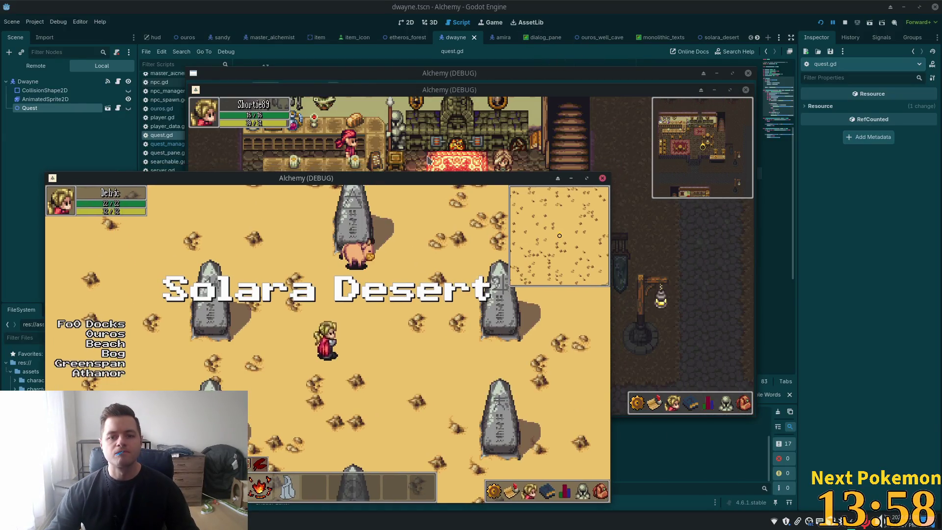
Click Dwayne in the tavern, reply "Yeah I'm into it." and continue his gossip.
left_click(428, 160)
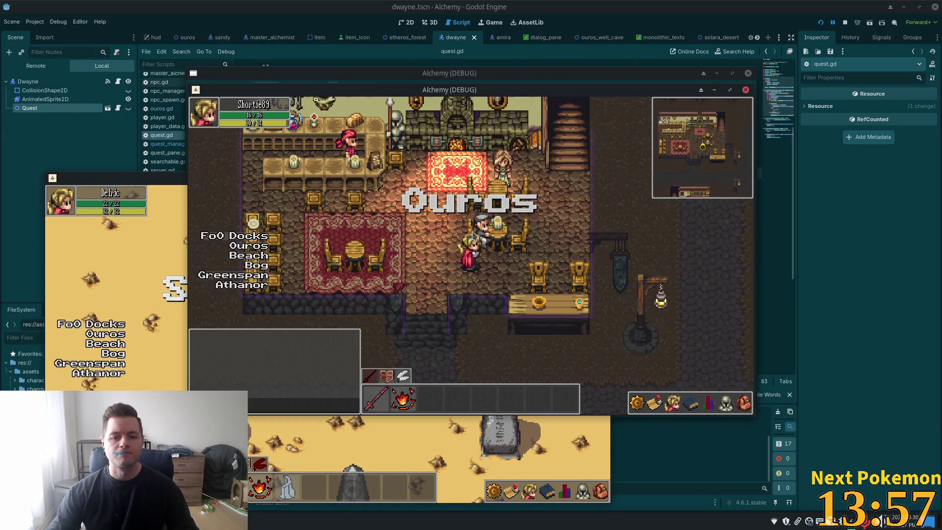
left_click(532, 237)
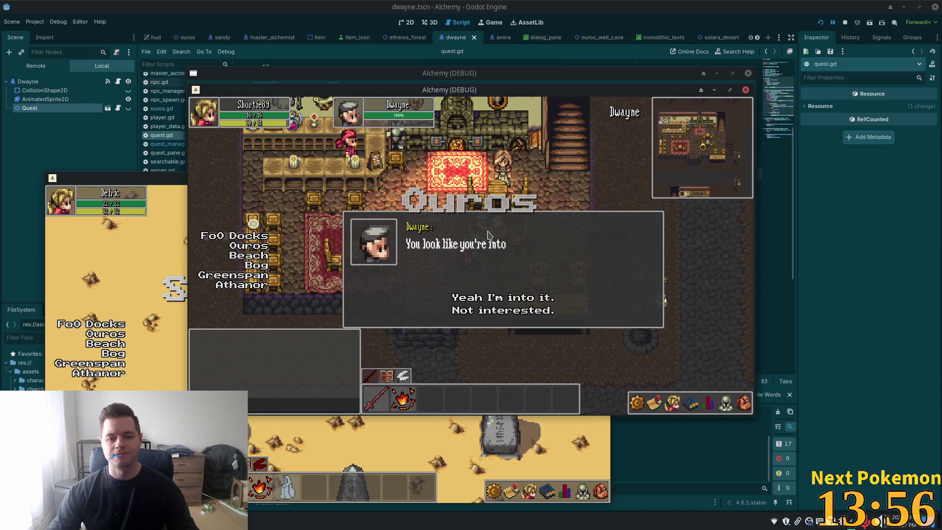
left_click(496, 299)
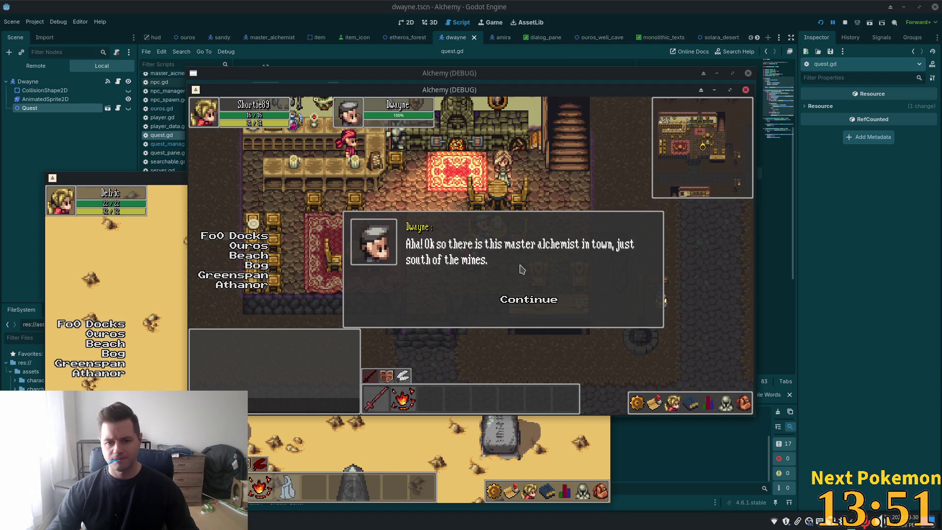
left_click(515, 302)
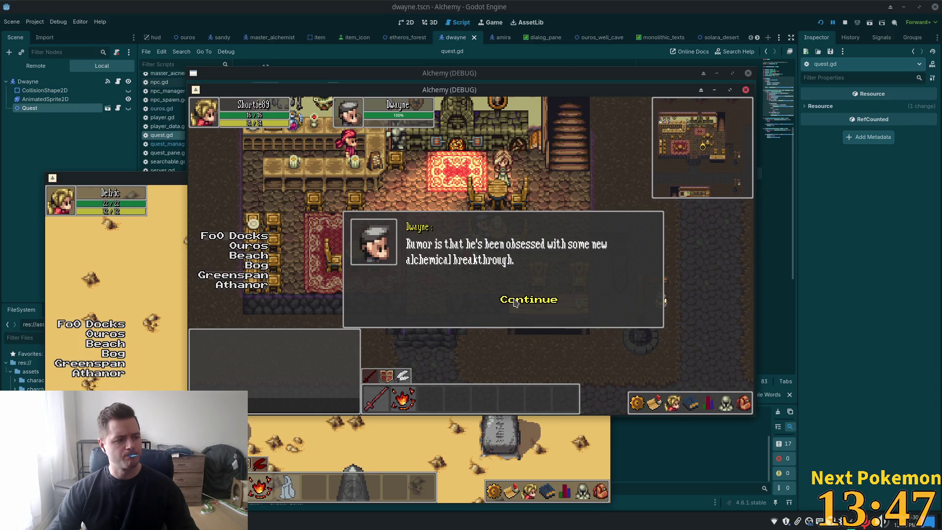
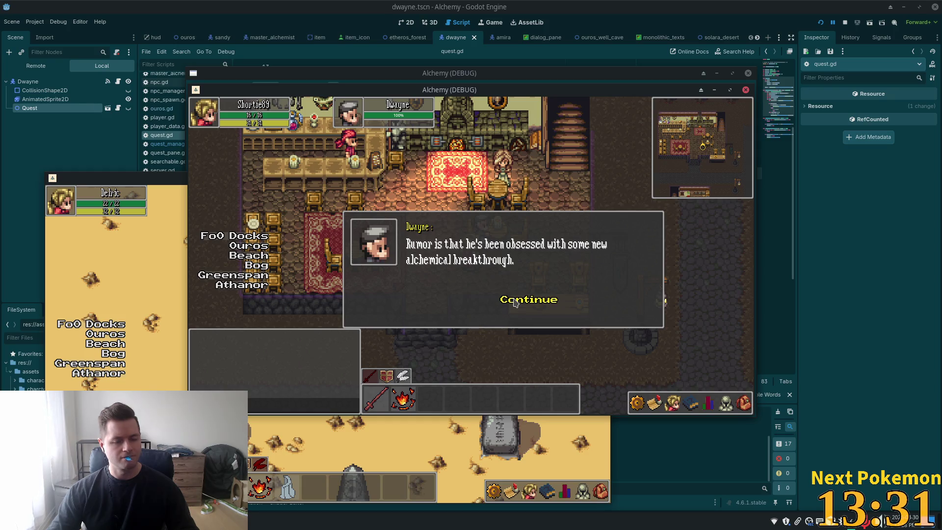
Finish Dwayne's dialogue and walk the hero out of the tavern, heading left along the road.
left_click(528, 301)
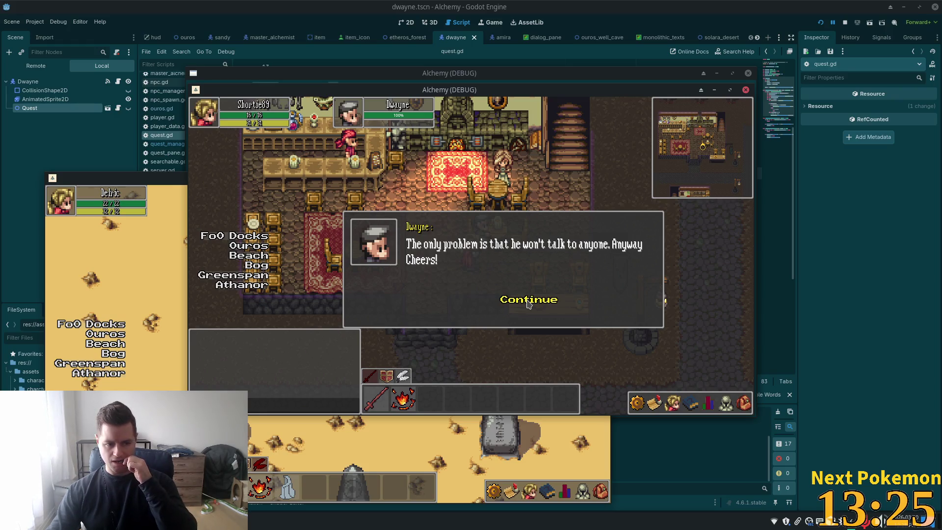
left_click(527, 302)
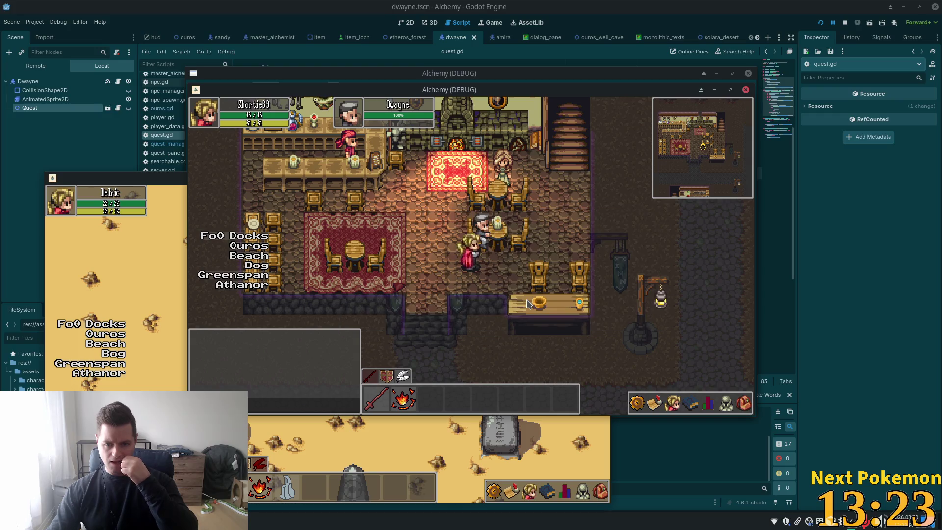
key("Down")
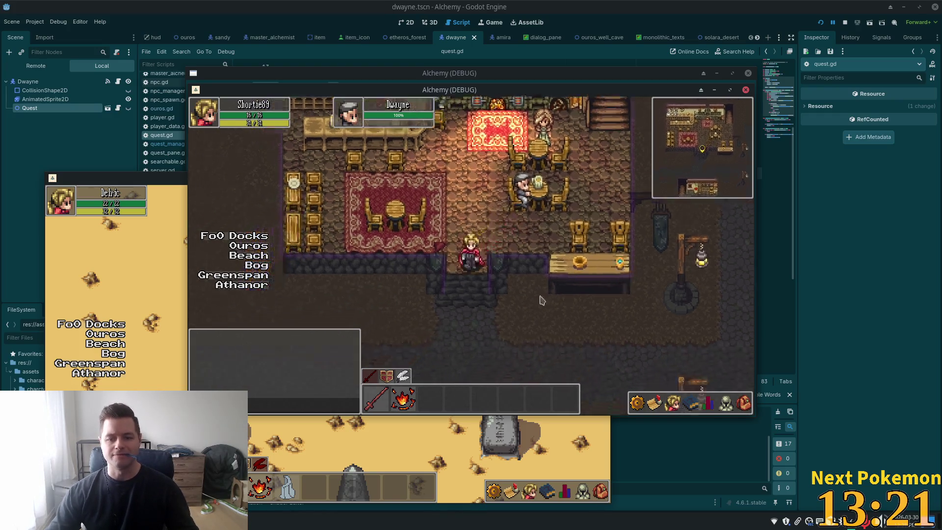
key("Left")
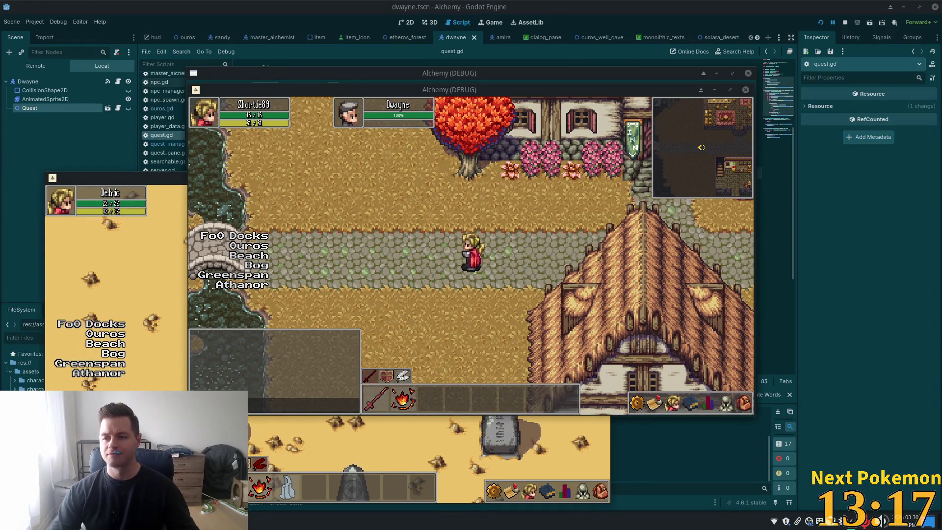
key("Left")
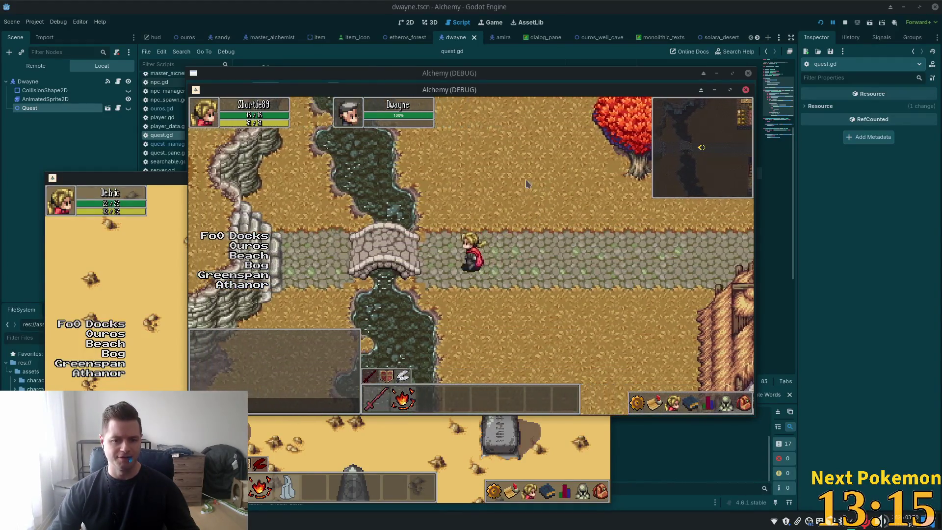
Walk south past the bridge into the tiled-roof house and up to the Master Alchemist.
key("Down")
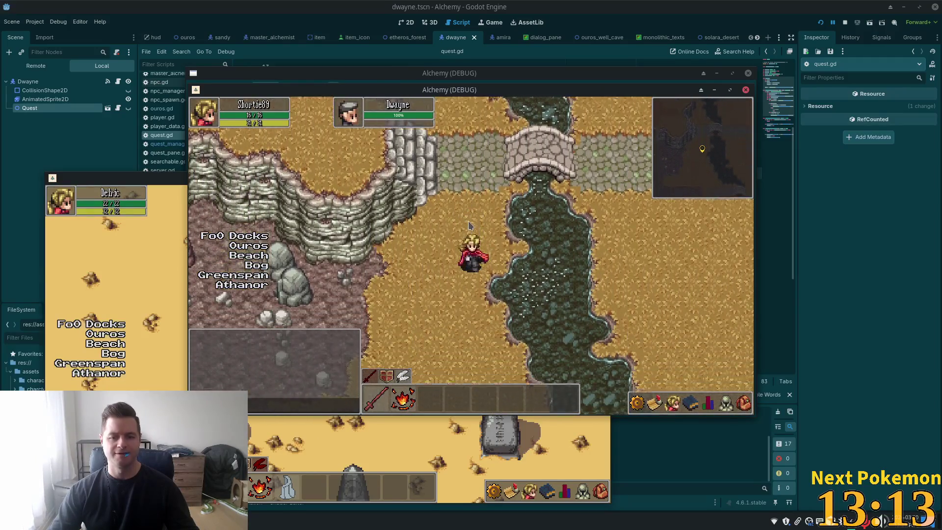
key("Left")
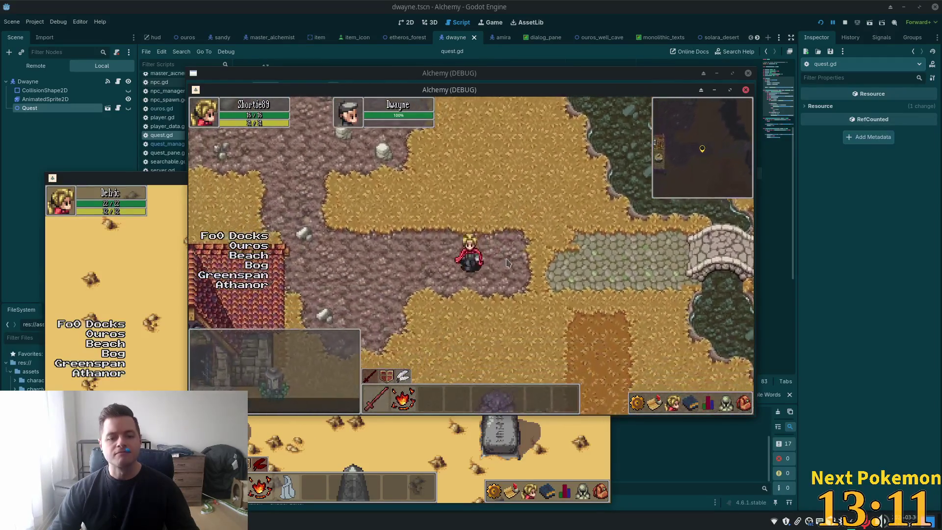
key("Down")
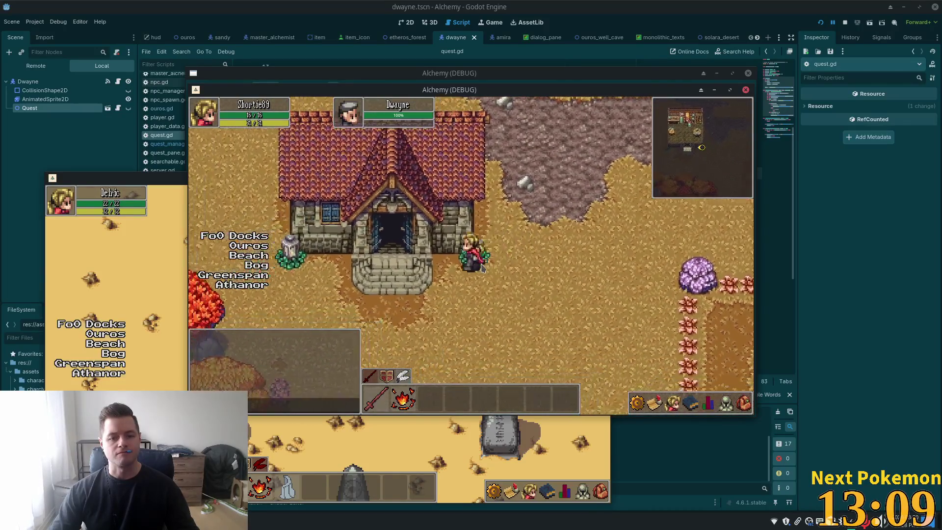
key("Up")
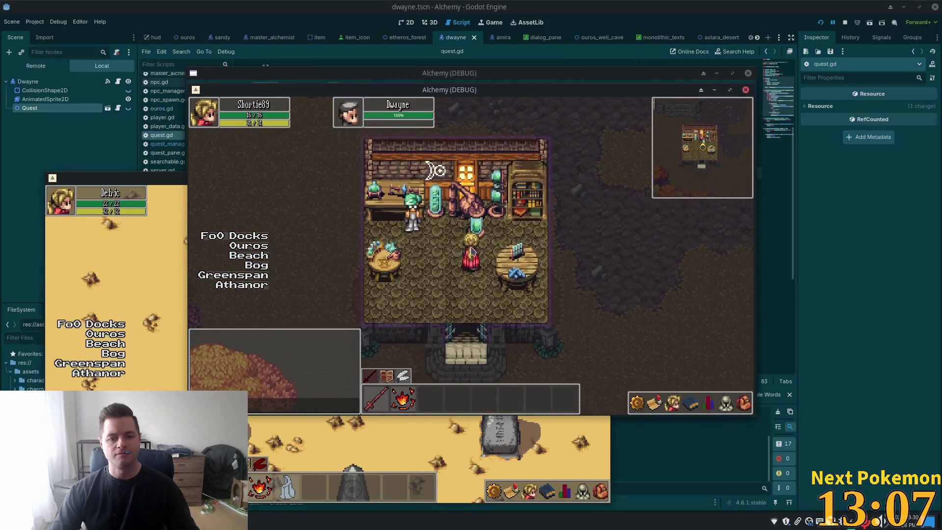
key("Left")
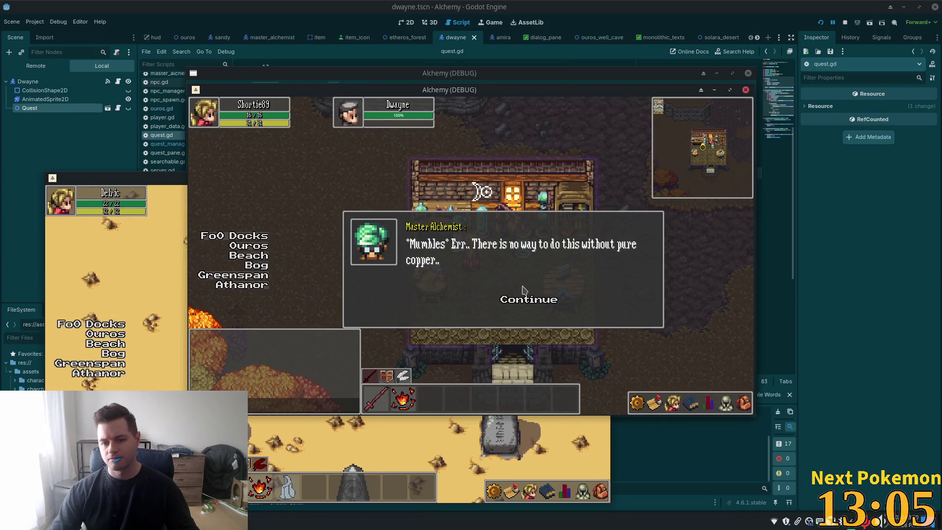
Hear the alchemist's copper request, answer yes without a copper bar, and get refused.
left_click(528, 300)
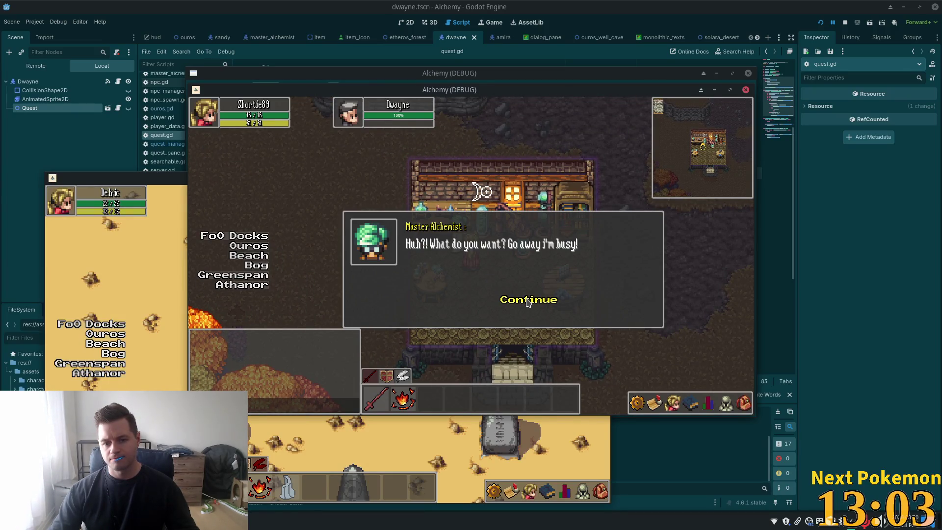
left_click(528, 301)
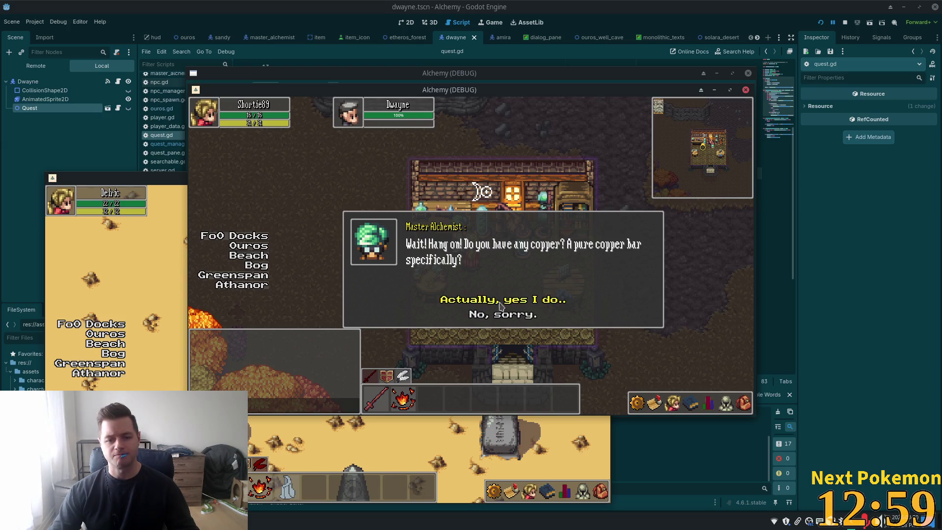
left_click(743, 405)
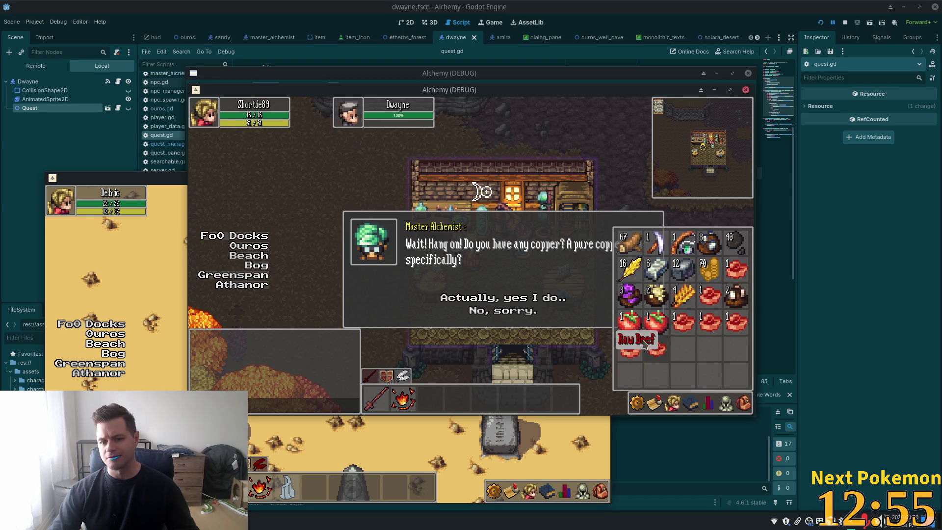
left_click(481, 300)
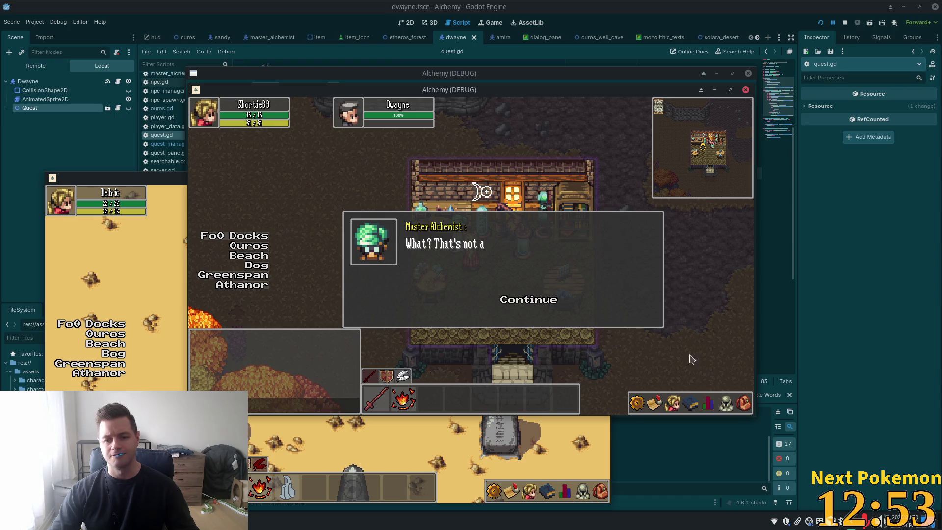
left_click(538, 302)
Use the Refine Ore crafting skill on the Copper Ore to make pure copper.
left_click(708, 403)
left_click(690, 403)
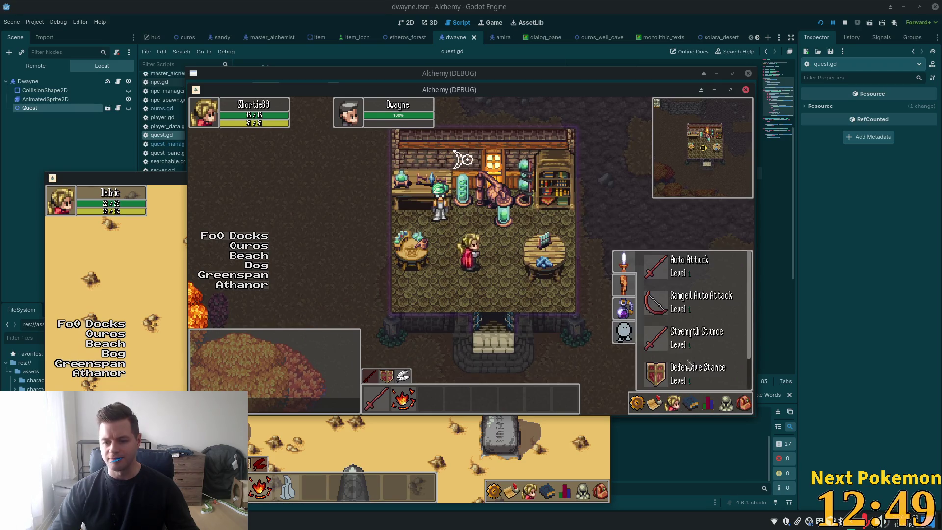
left_click(624, 308)
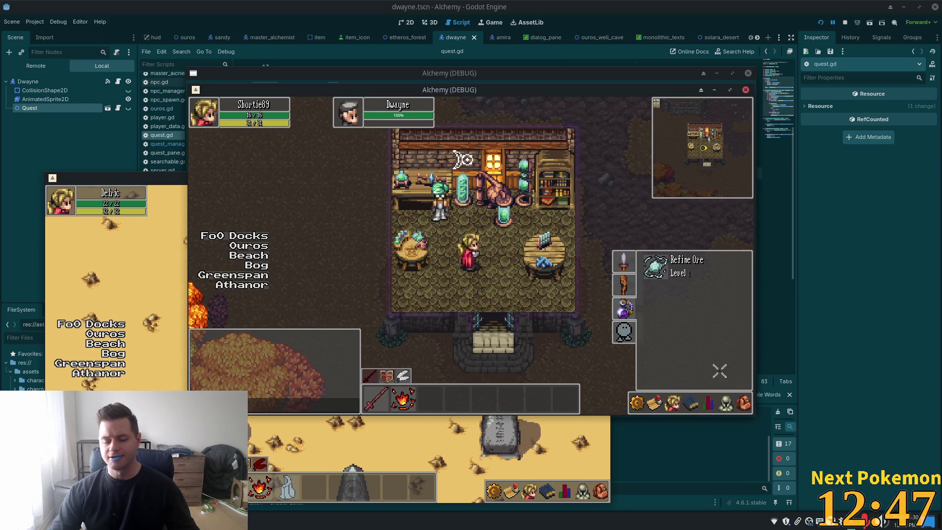
key("i")
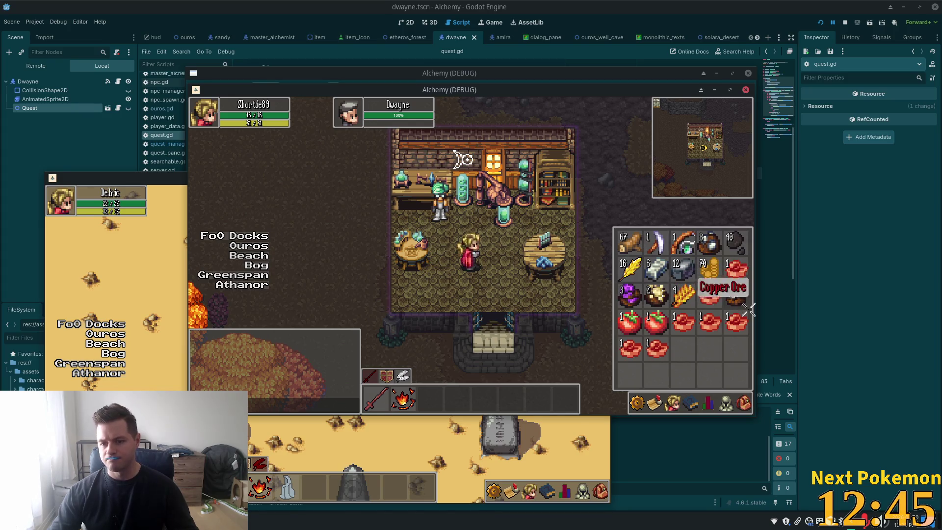
left_click(738, 301)
key("i")
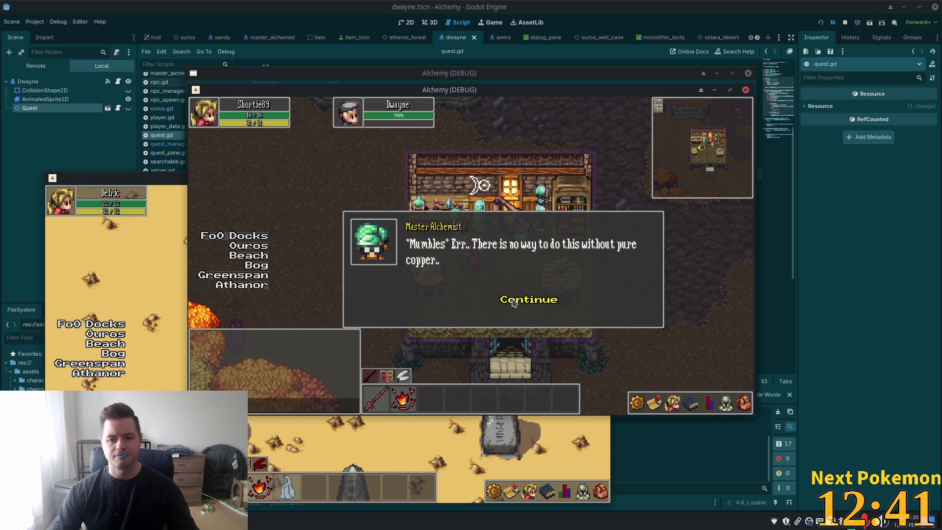
Answer 'Actually, yes I do..', hand over the copper bar, and close the alchemist's conversation.
left_click(515, 303)
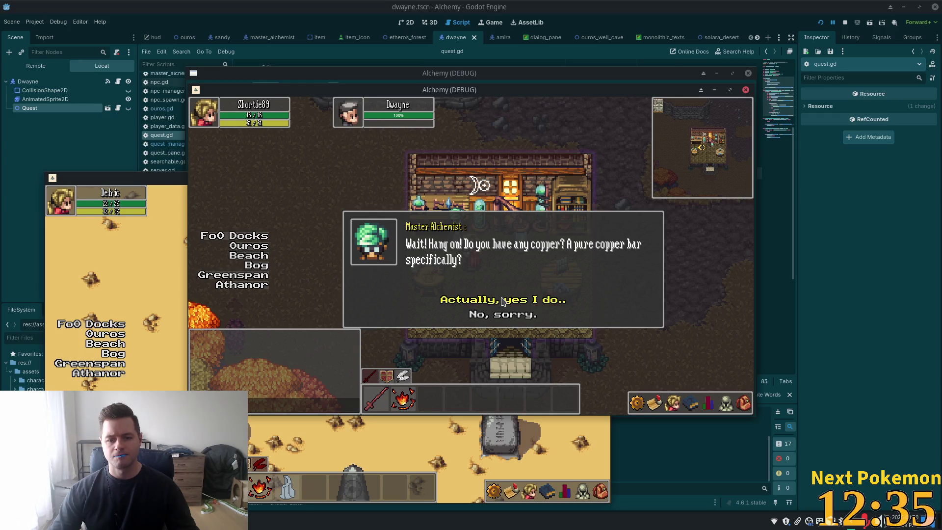
left_click(503, 301)
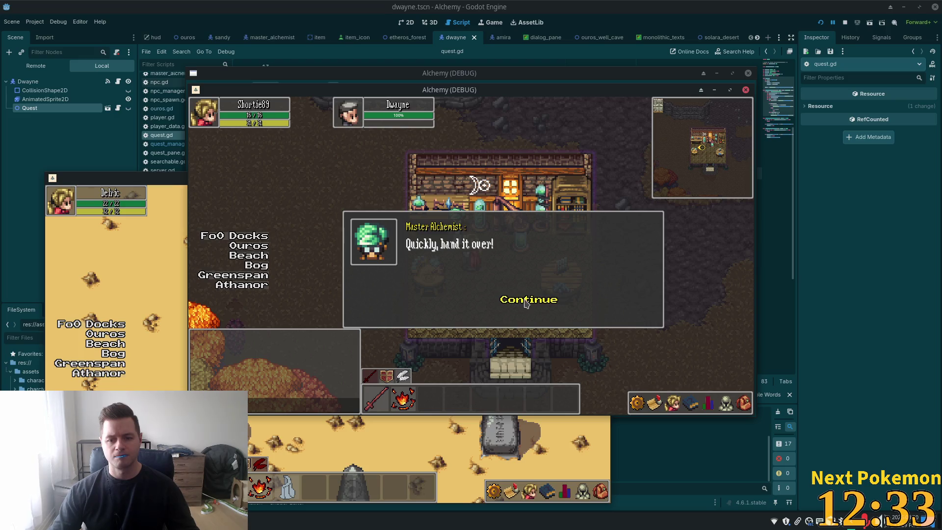
left_click(526, 301)
left_click(525, 302)
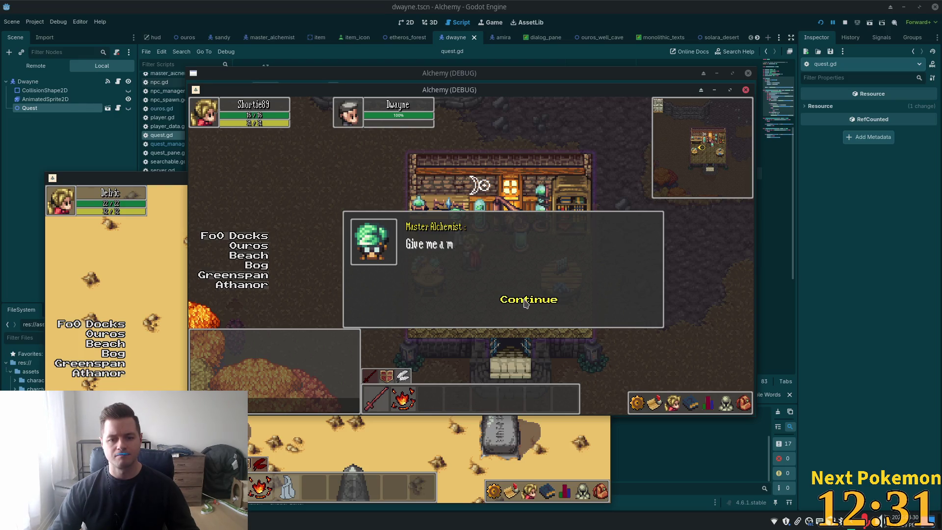
left_click(526, 301)
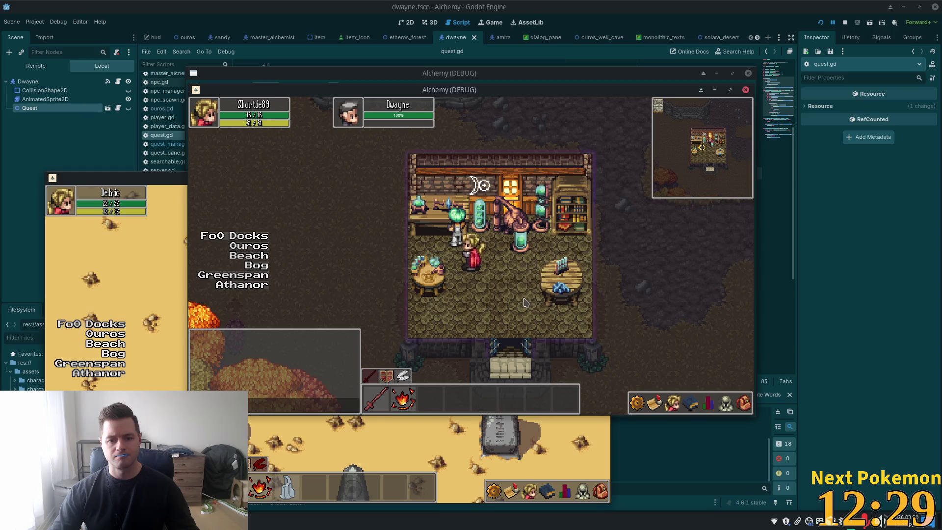
key("d")
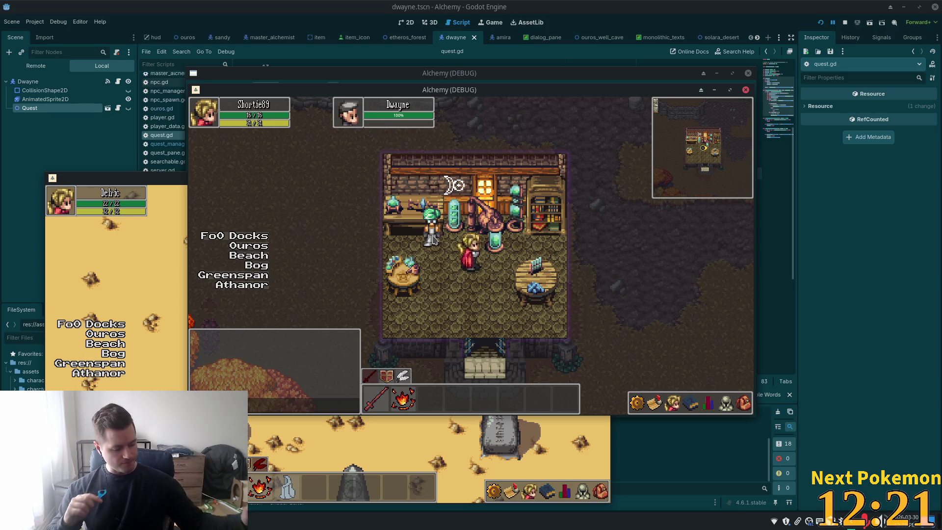
Talk to the Master Alchemist again and ask how to activate the new substance.
left_click(434, 240)
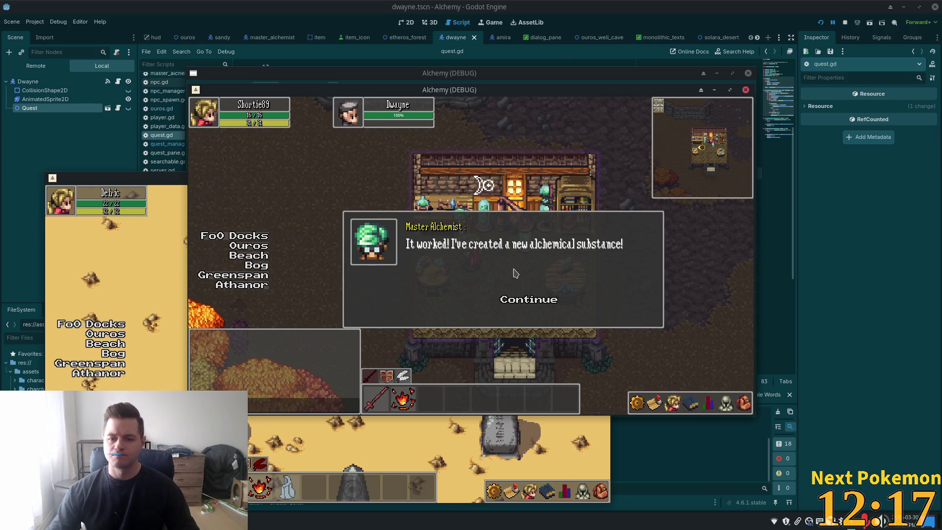
left_click(534, 302)
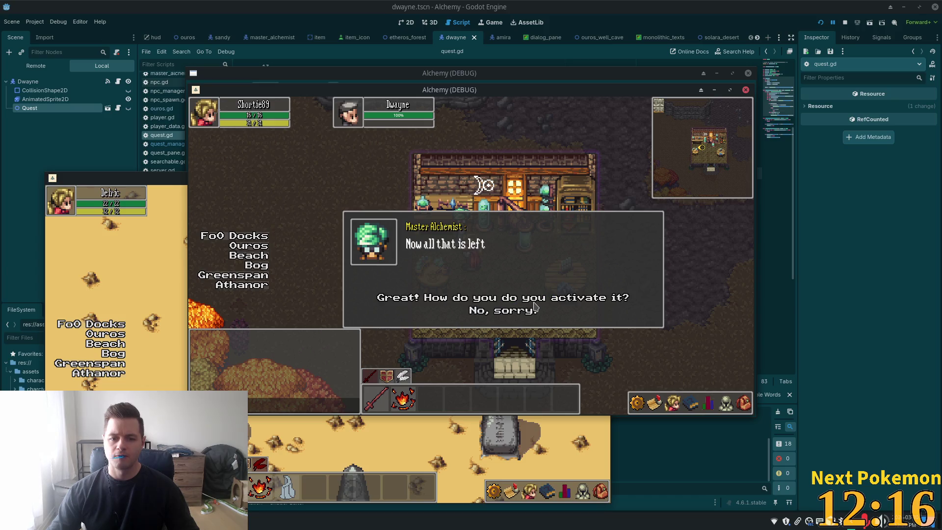
left_click(444, 299)
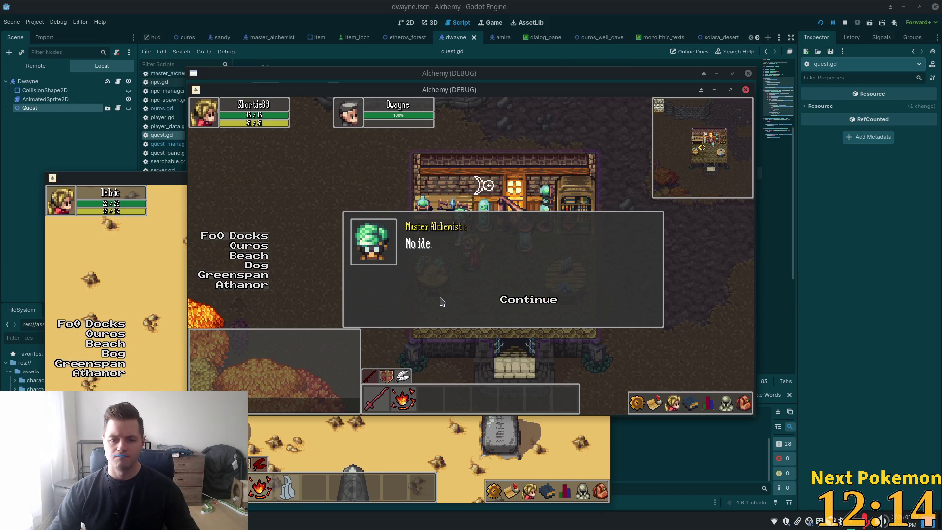
left_click(532, 301)
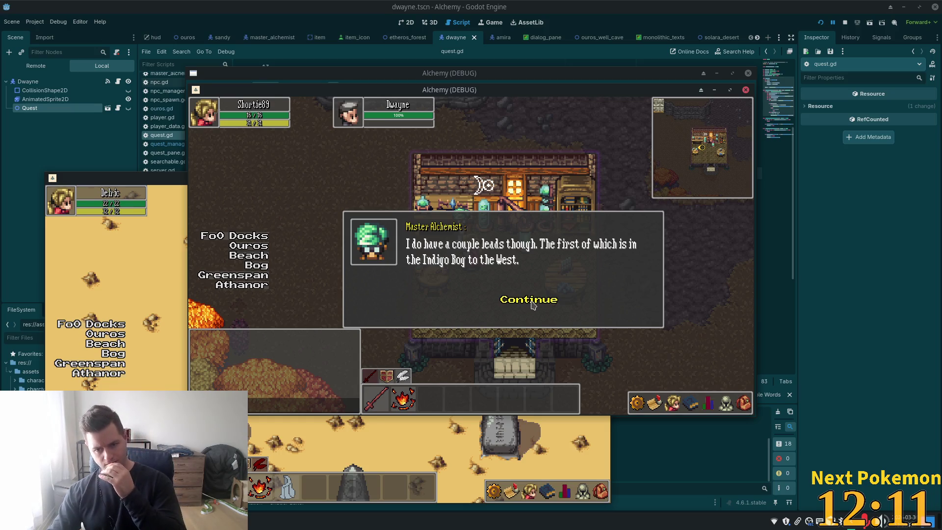
Hear his desert lead and the Amira suggestion, then check the inventory for the Mysterious Stone.
left_click(533, 305)
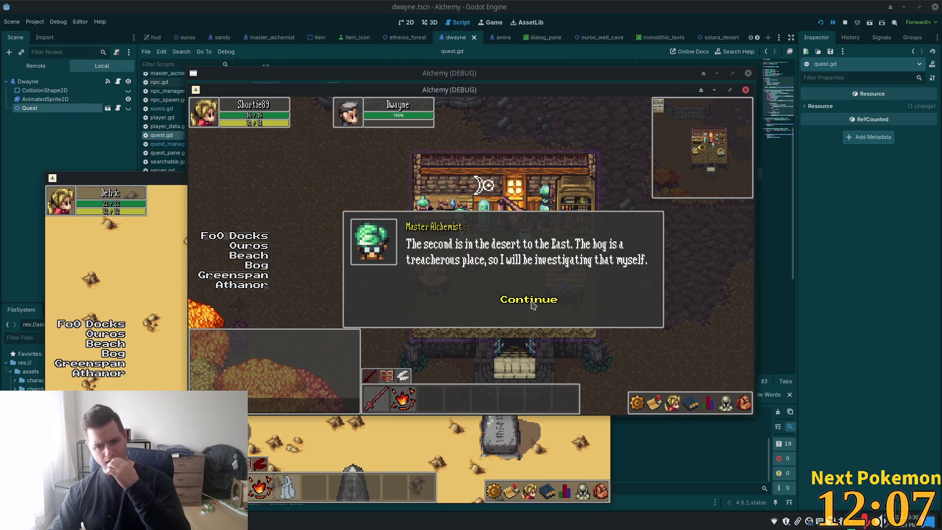
left_click(533, 305)
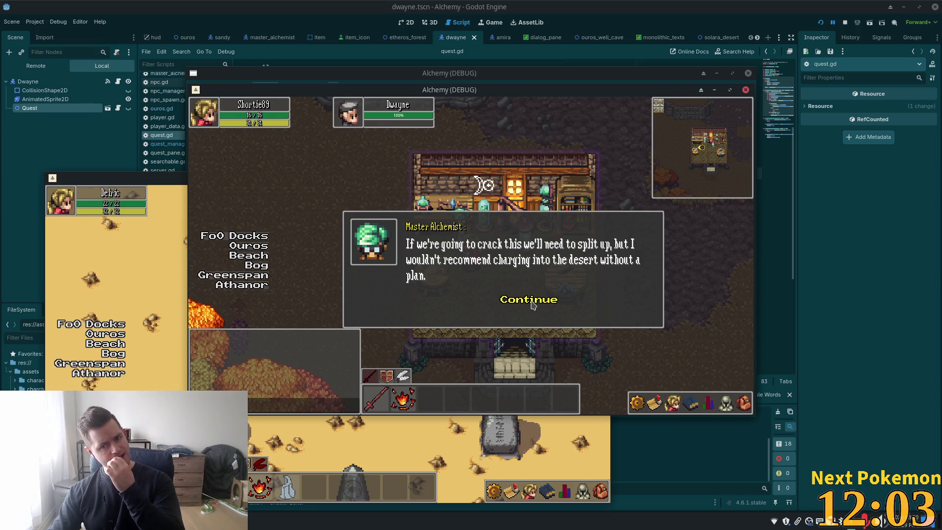
left_click(533, 304)
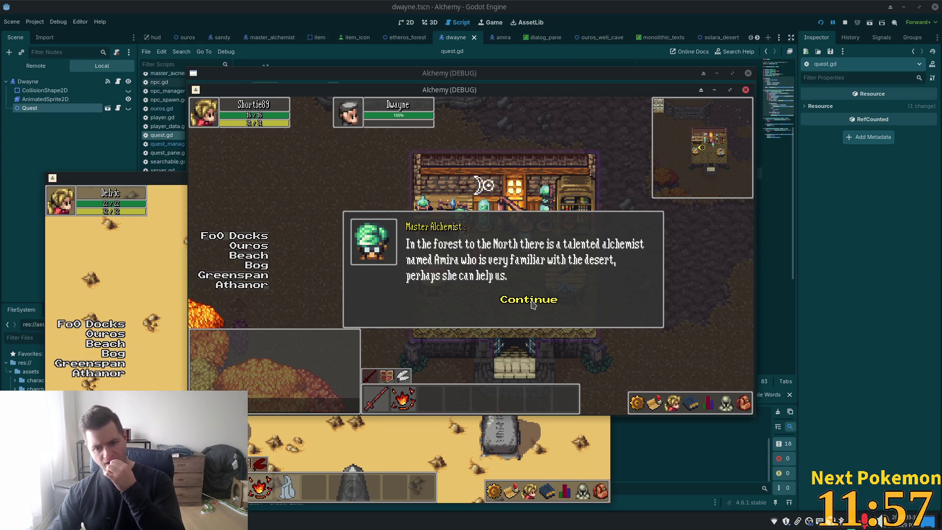
left_click(533, 305)
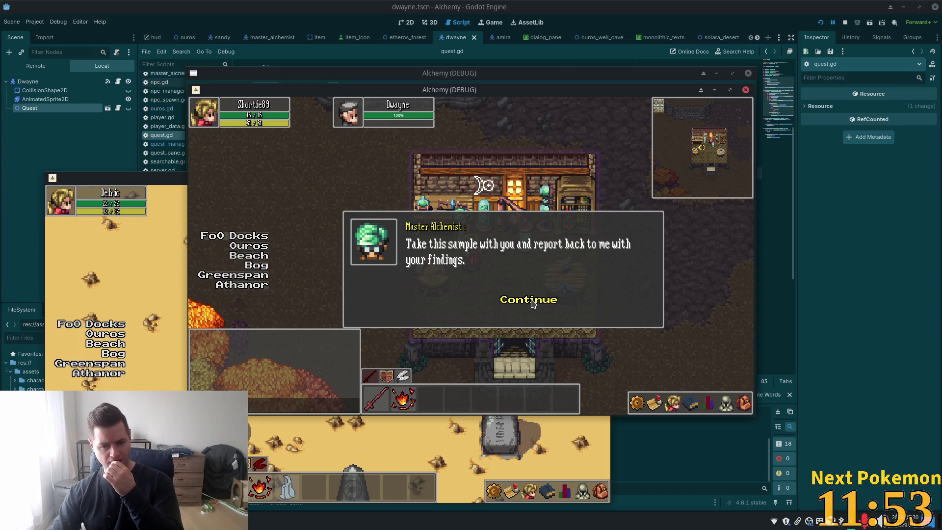
left_click(533, 305)
left_click(744, 402)
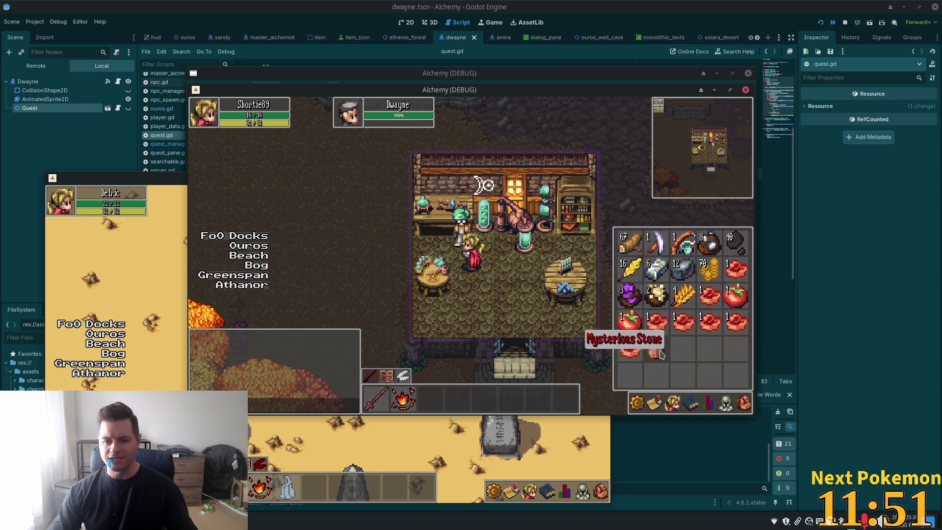
Leave the shop, close the inventory, and walk east across the bridge through town.
key("Down")
key("Right")
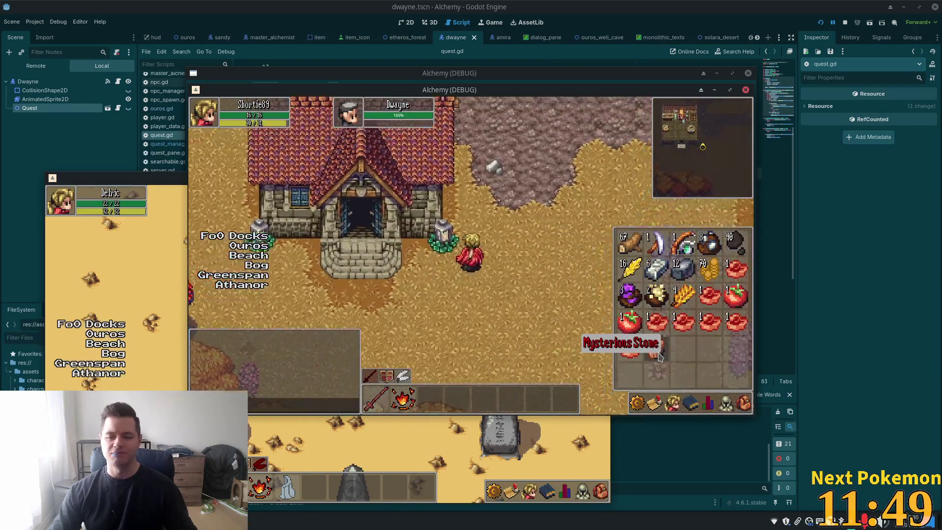
key("Up")
key("Right")
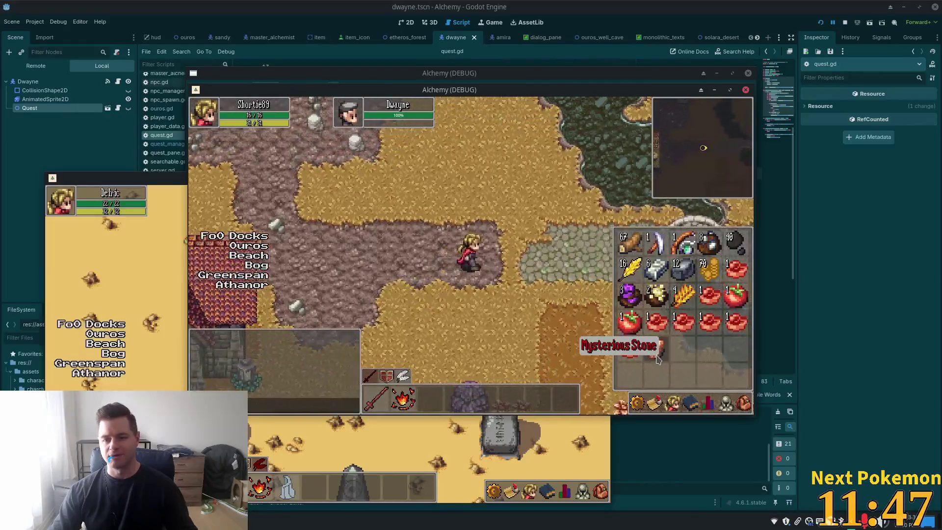
key("Right")
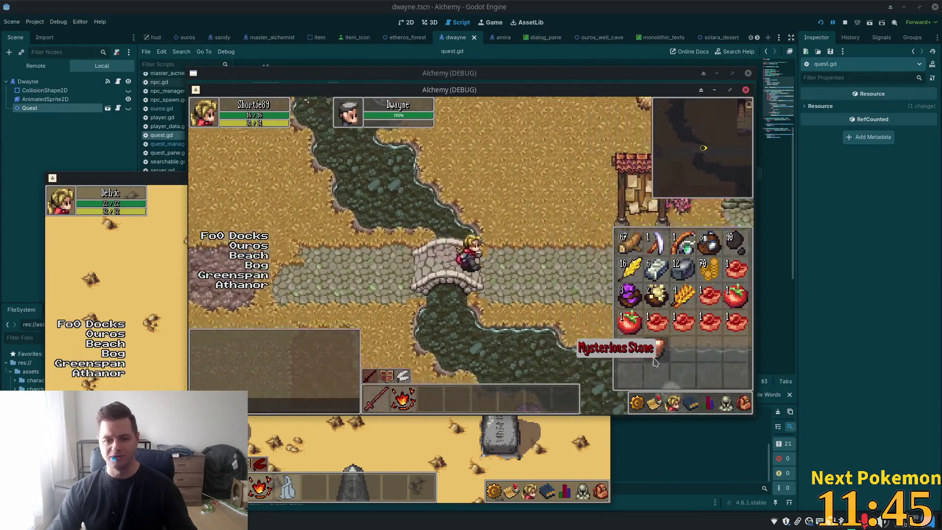
left_click(438, 286)
key("Right")
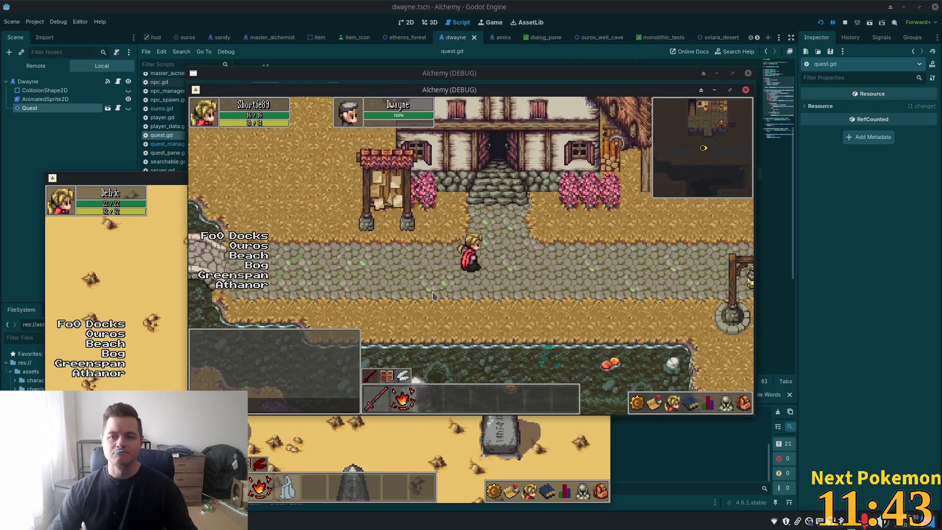
key("Right")
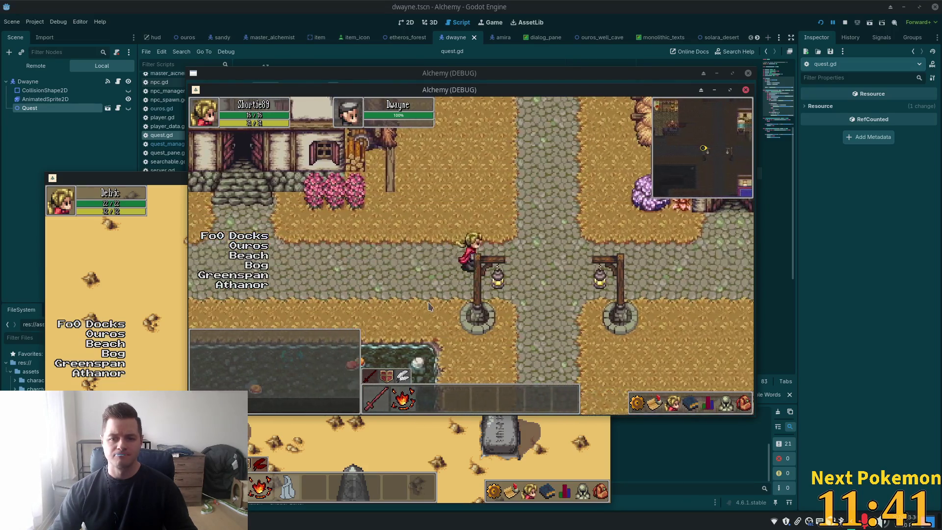
Head north along the cobblestone path out of town into an Etheros Forest clearing.
key("Up")
key("Up")
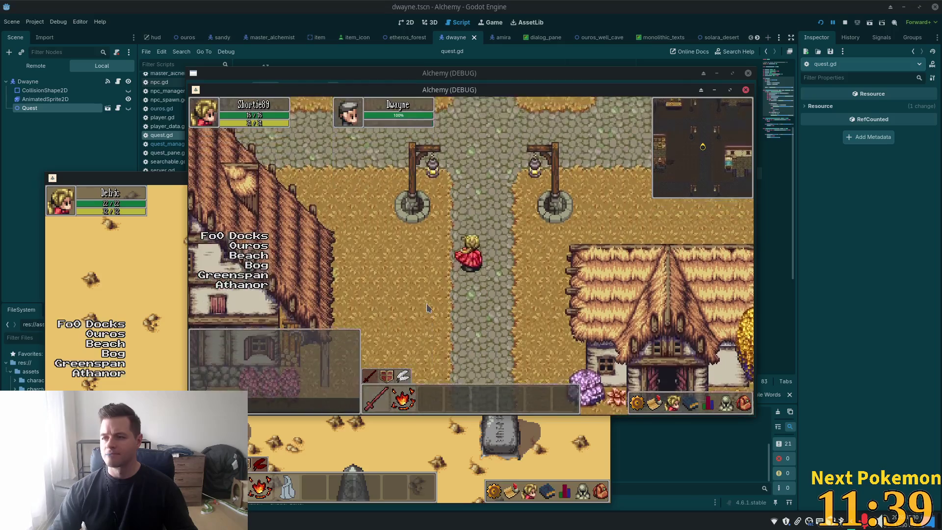
key("Up")
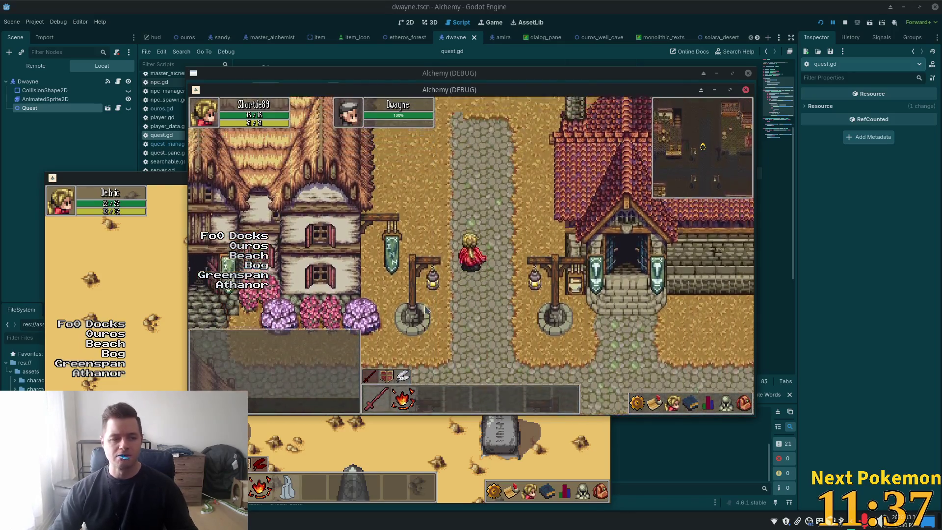
key("Up")
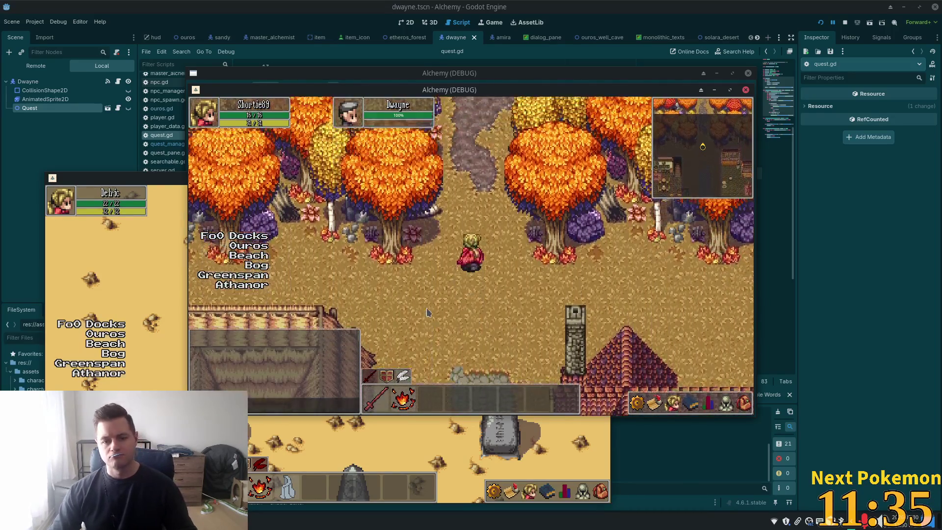
key("Up")
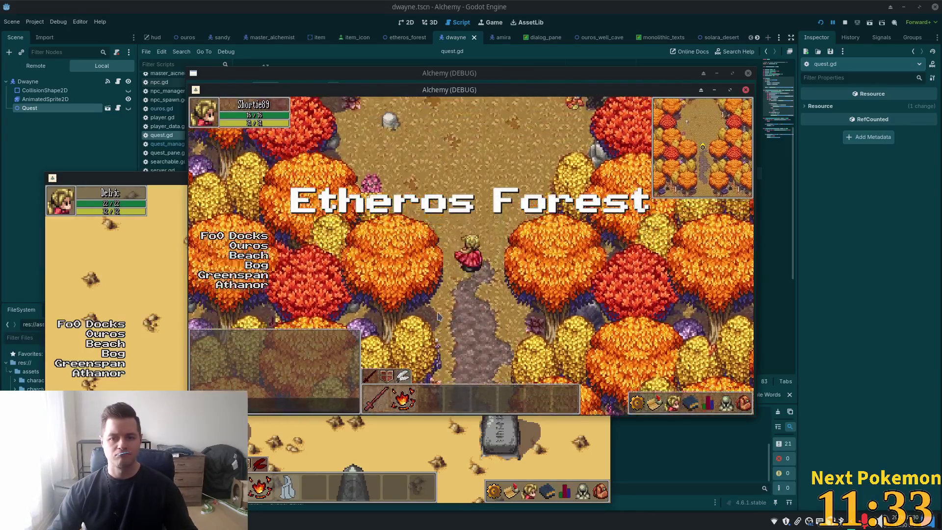
key("Up")
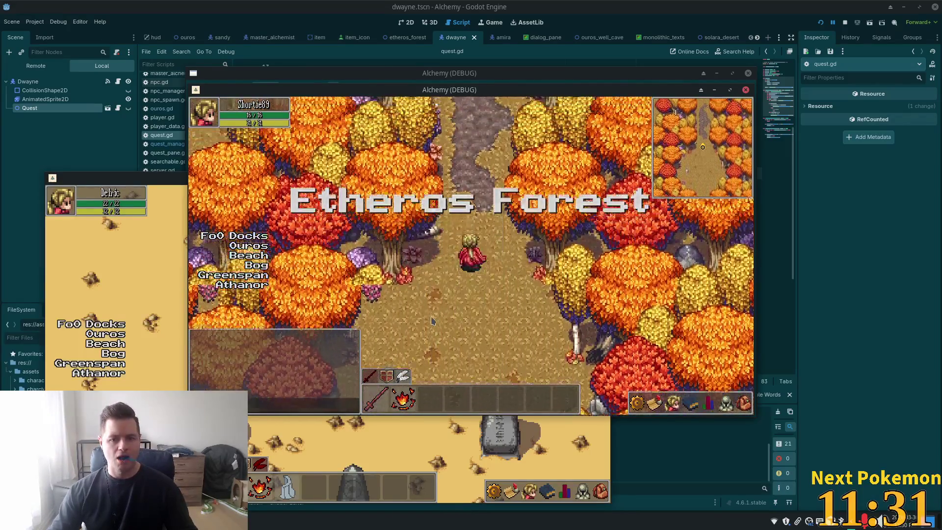
key("Up")
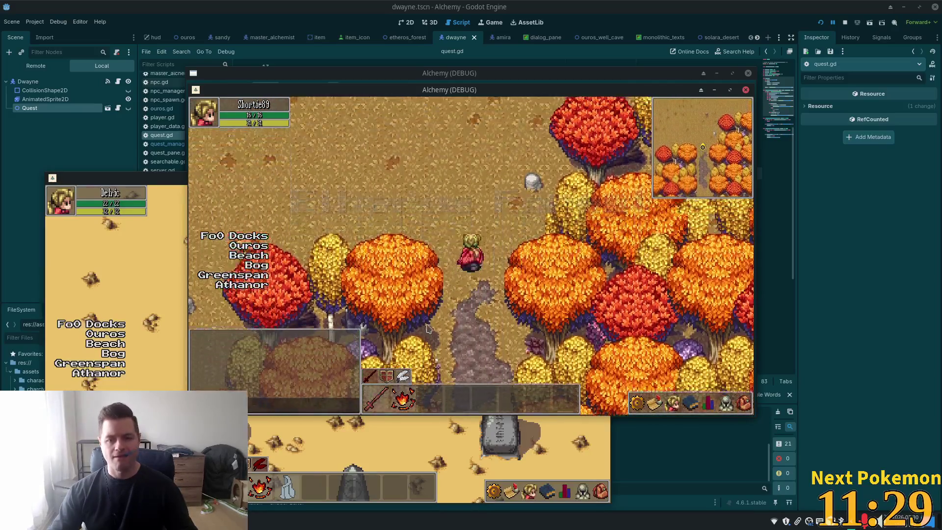
key("Up")
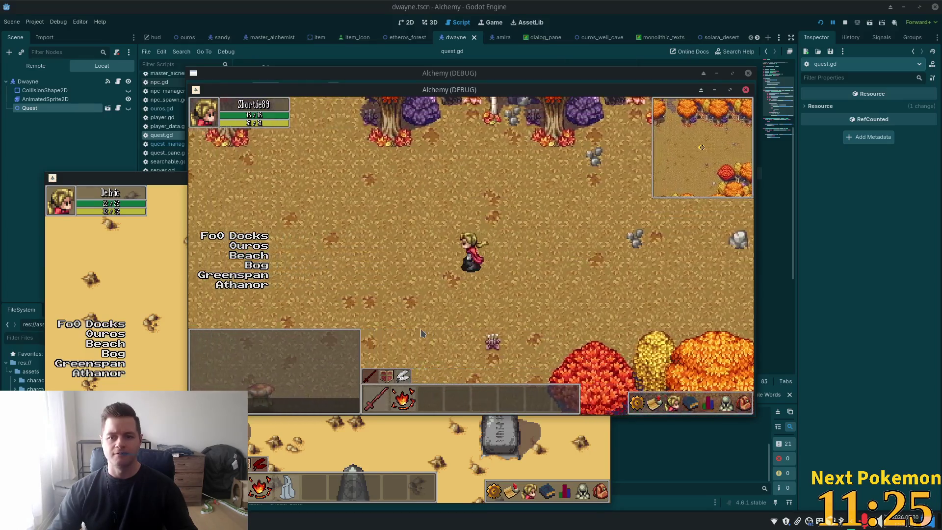
key("Up")
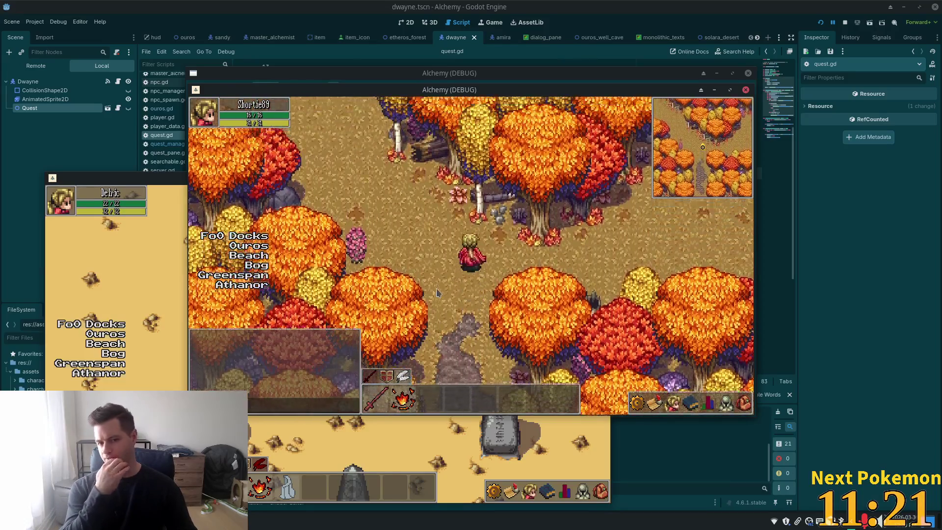
Wander west through the forest until reaching the Ouros Highlands.
key("Right")
key("Right")
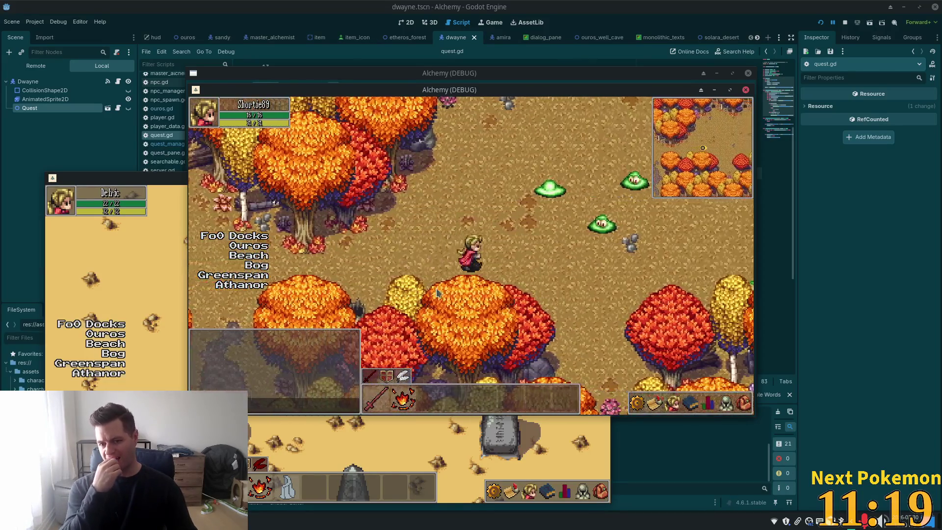
key("Up")
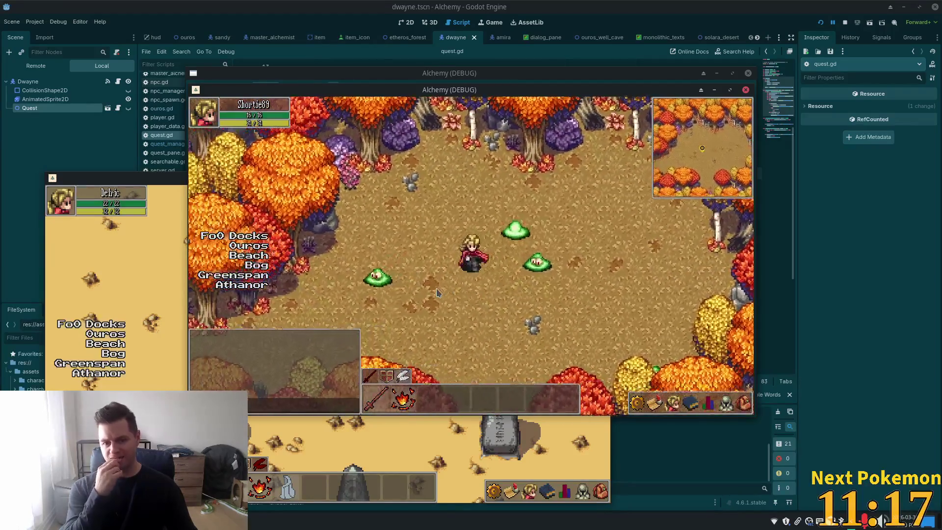
key("Down")
key("Left")
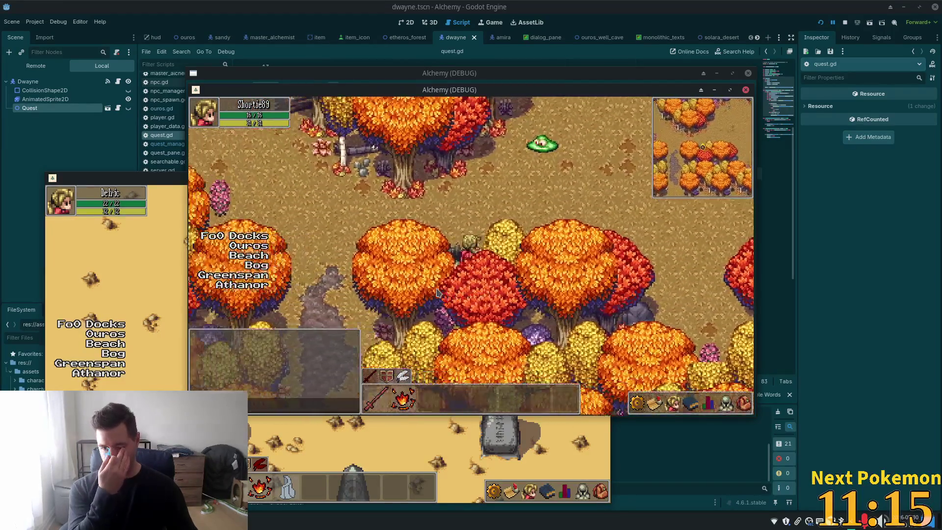
key("Left")
key("Up")
key("Left")
key("Up")
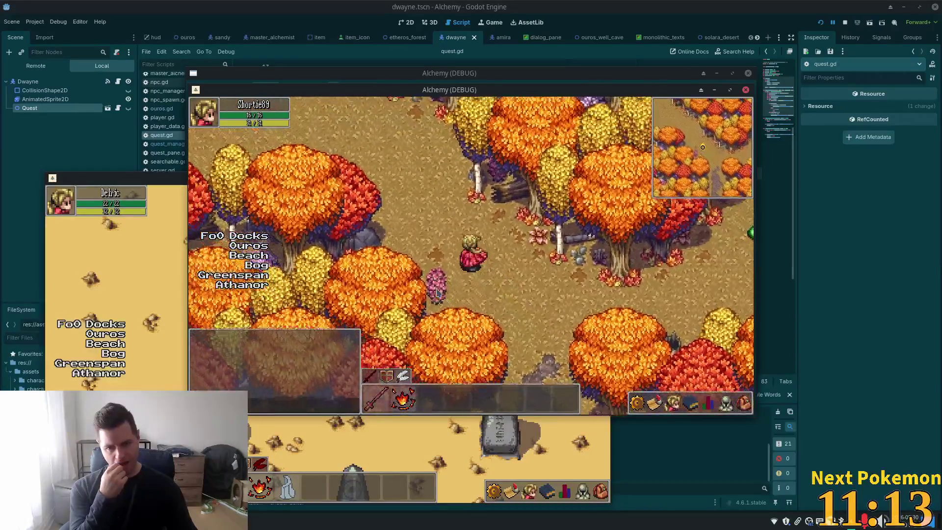
key("Left")
key("Up")
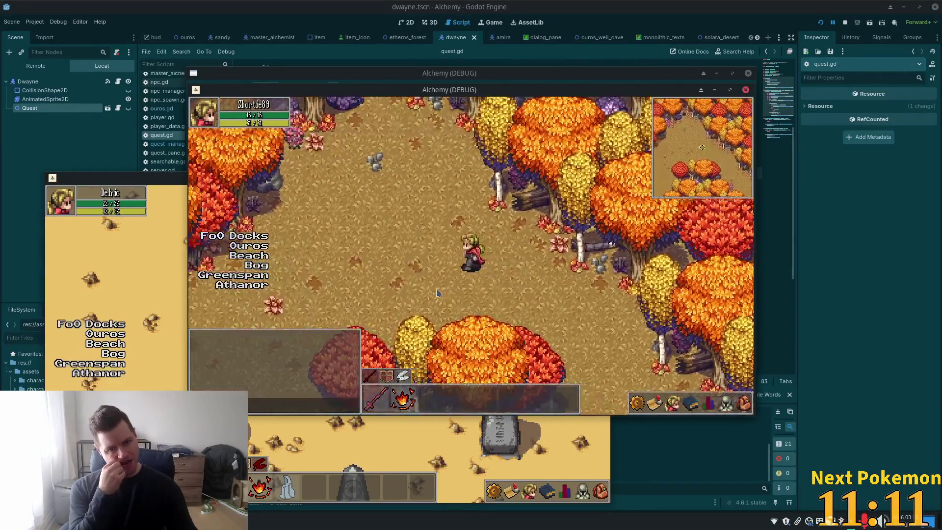
key("Left")
key("Down")
key("Left")
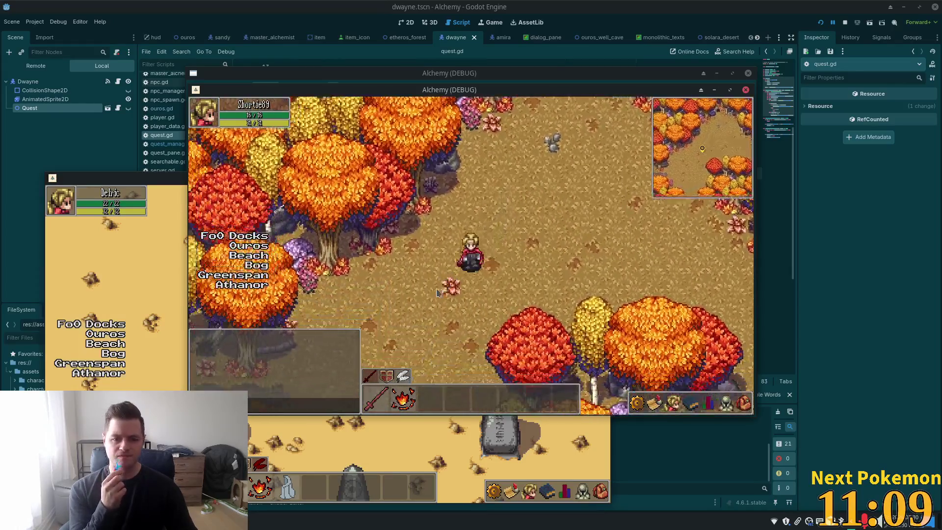
key("Left")
key("Down")
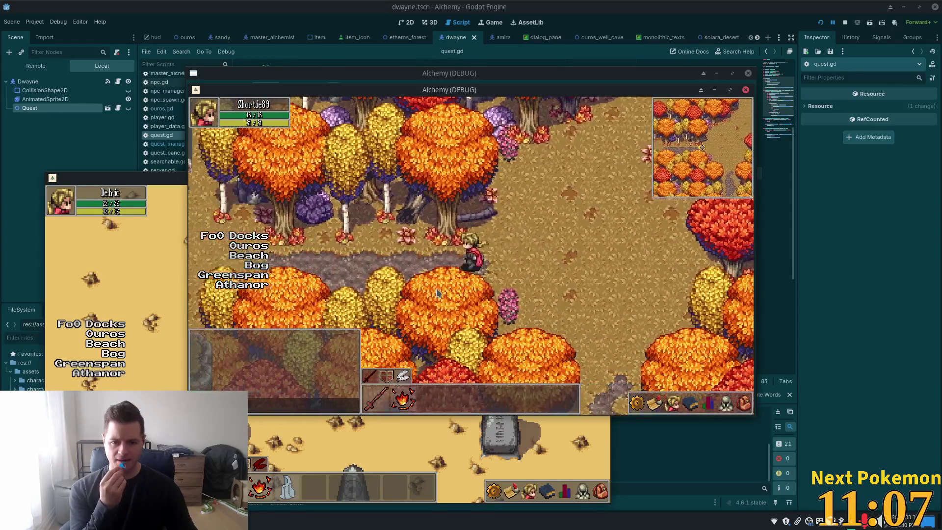
key("Left")
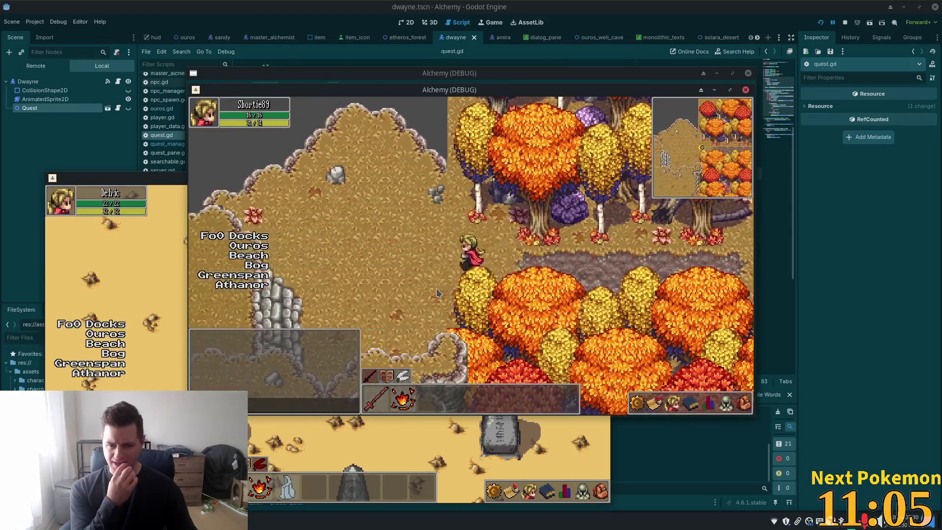
key("Left")
Turn back and walk east along the forest path past the mushroom.
key("Right")
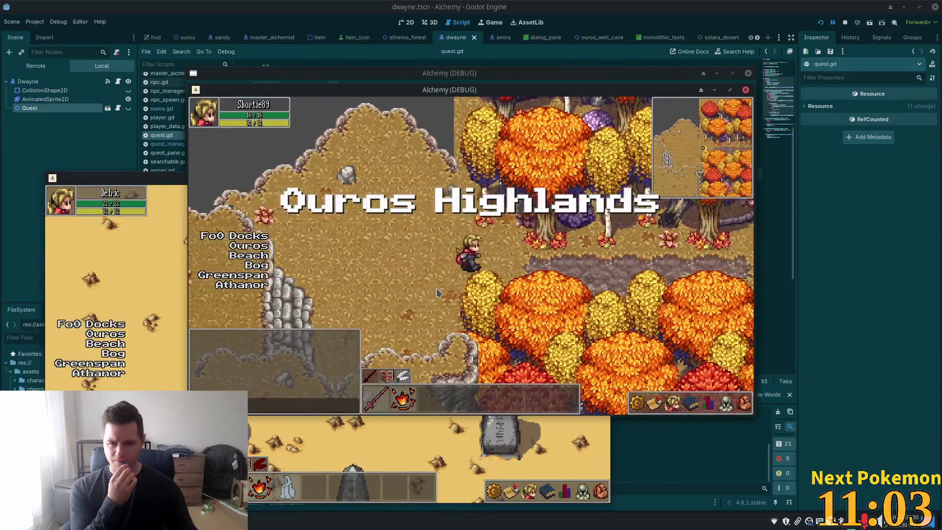
key("Right")
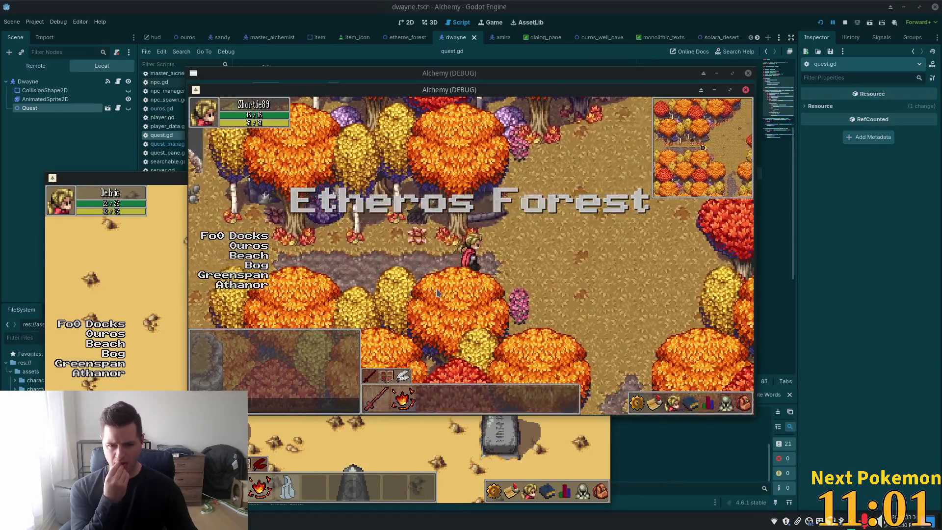
key("Right")
key("Down")
key("Right")
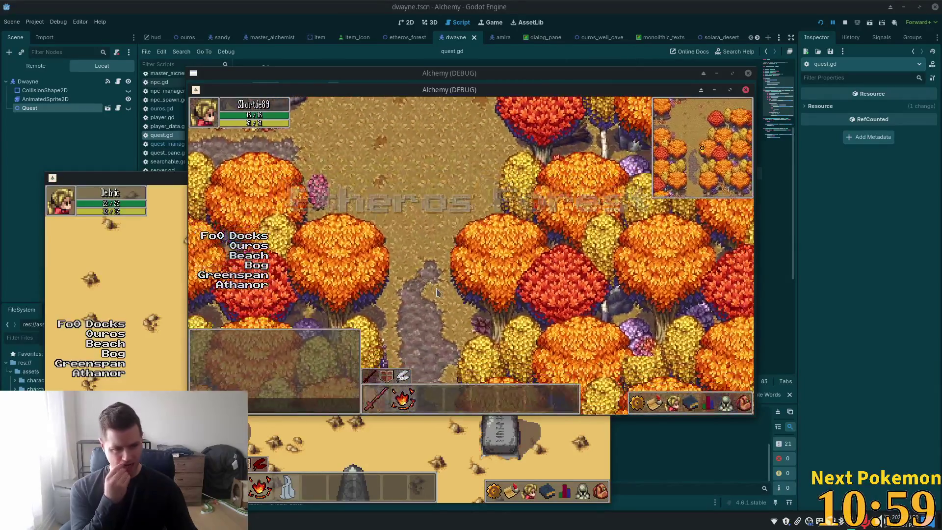
key("Down")
key("Left")
key("Down")
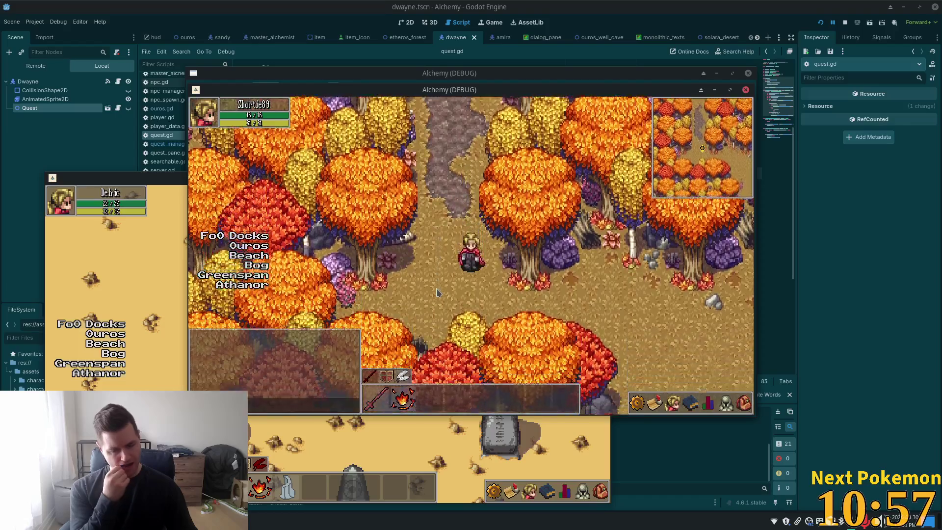
key("Down")
key("Right")
key("Right")
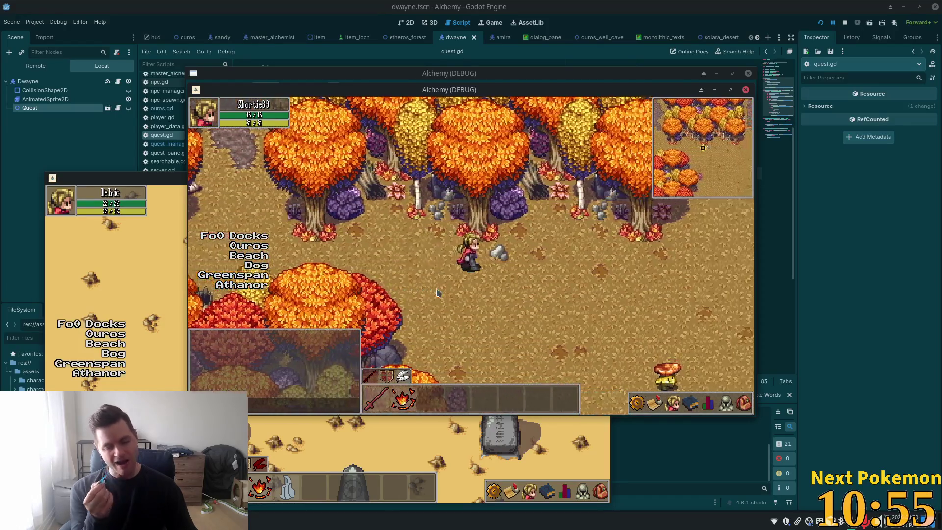
key("Right")
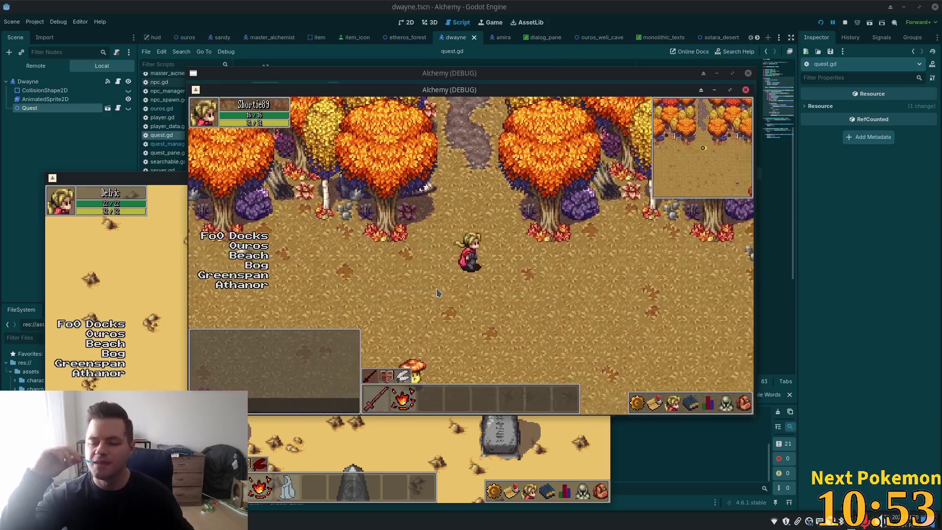
key("Right")
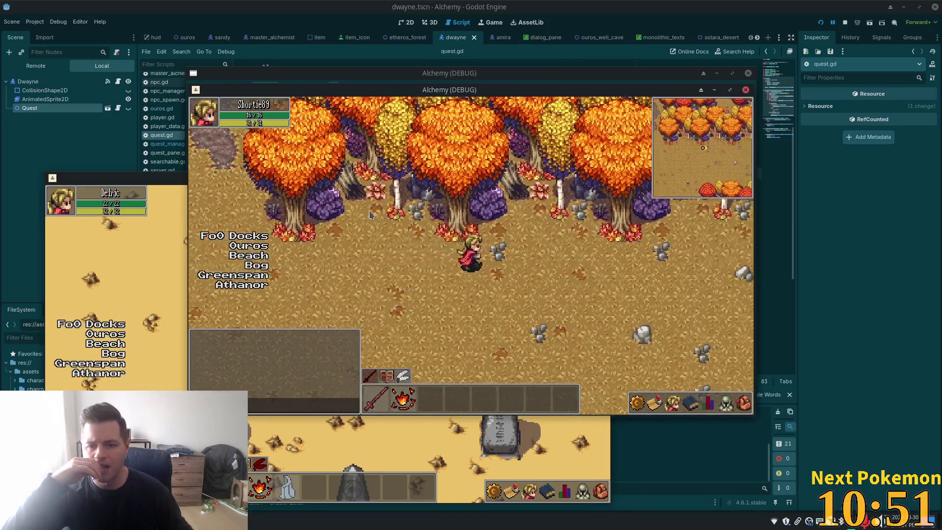
key("Right")
Continue down-right and east through the autumn trees into the clearing with the table.
key("Down")
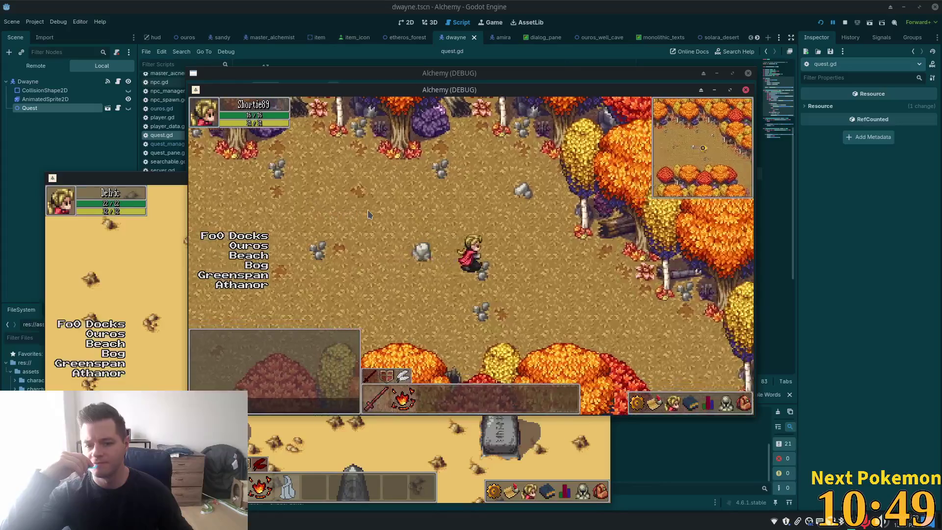
key("Right")
key("Down")
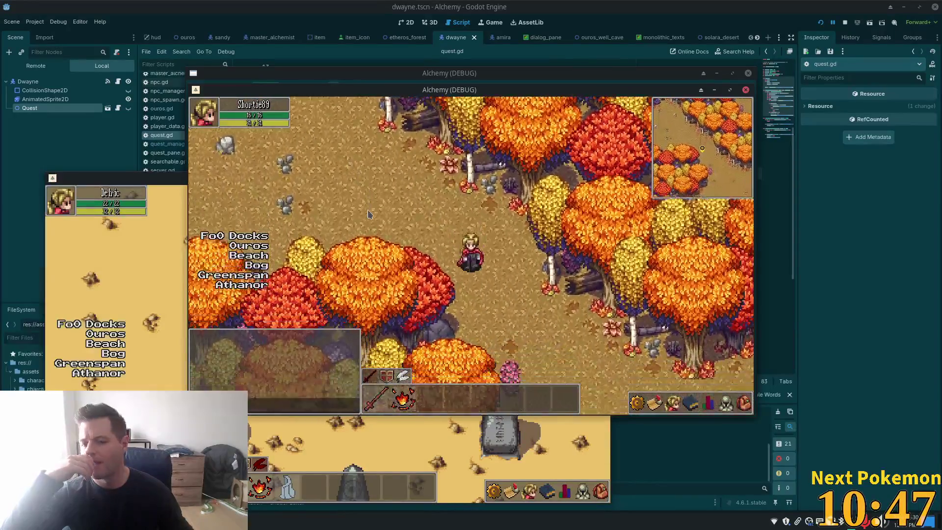
key("Down")
key("Right")
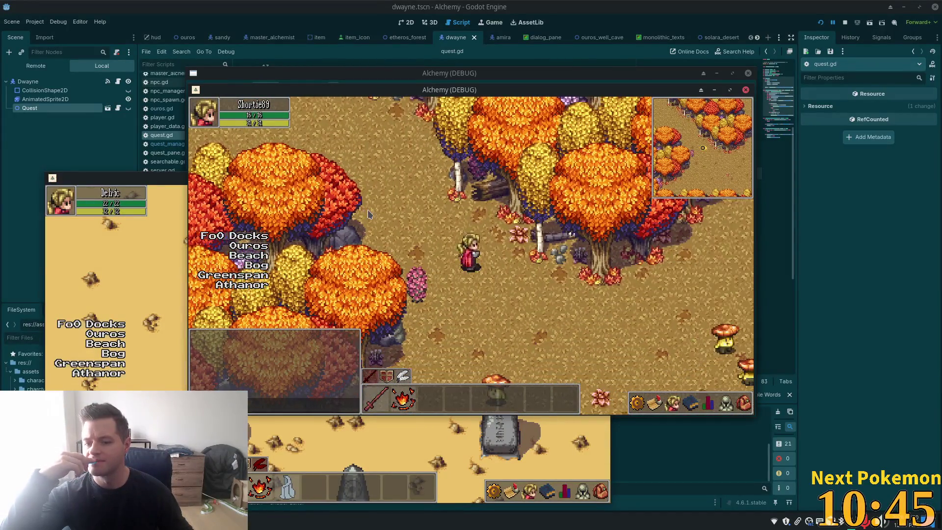
key("Down")
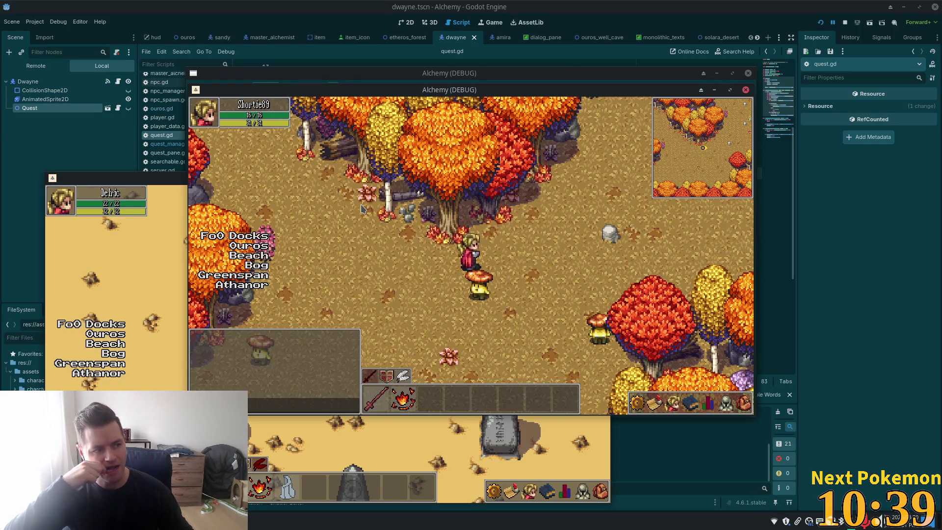
key("Right")
key("Right")
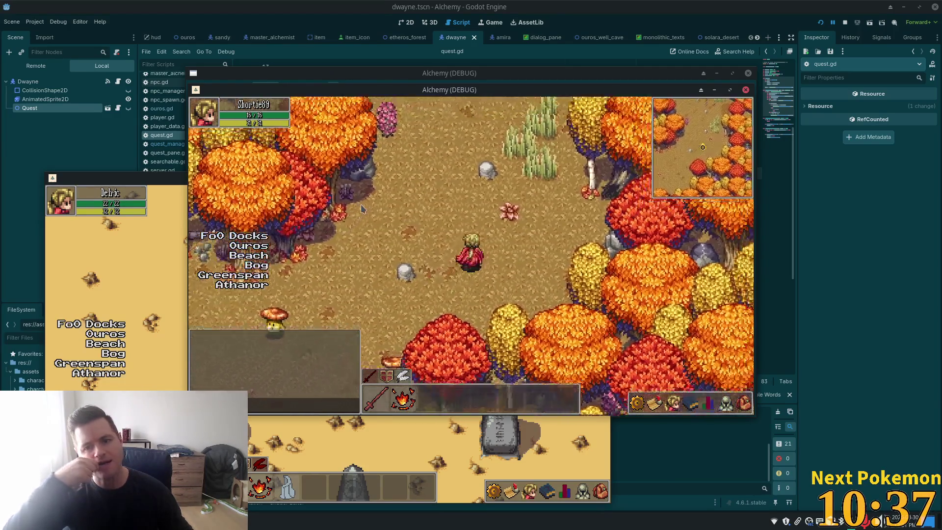
key("Up")
key("Right")
key("Up")
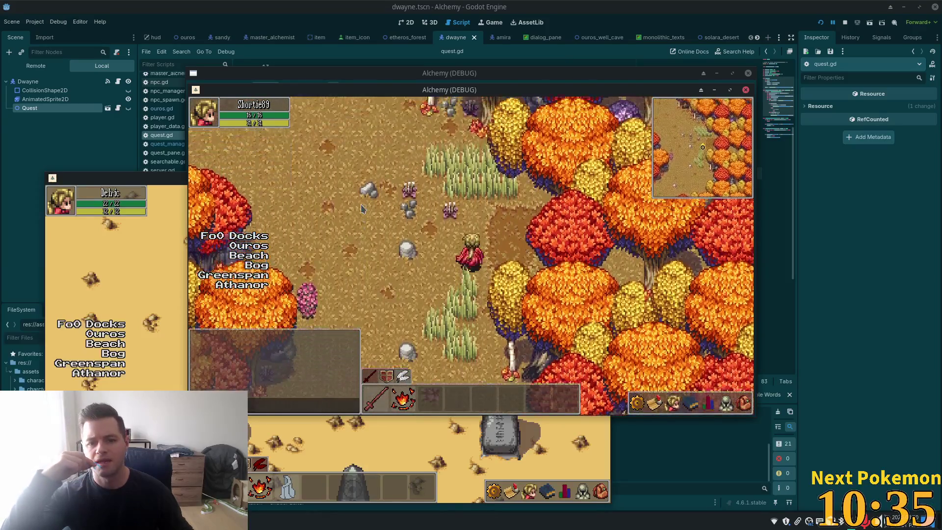
key("Right")
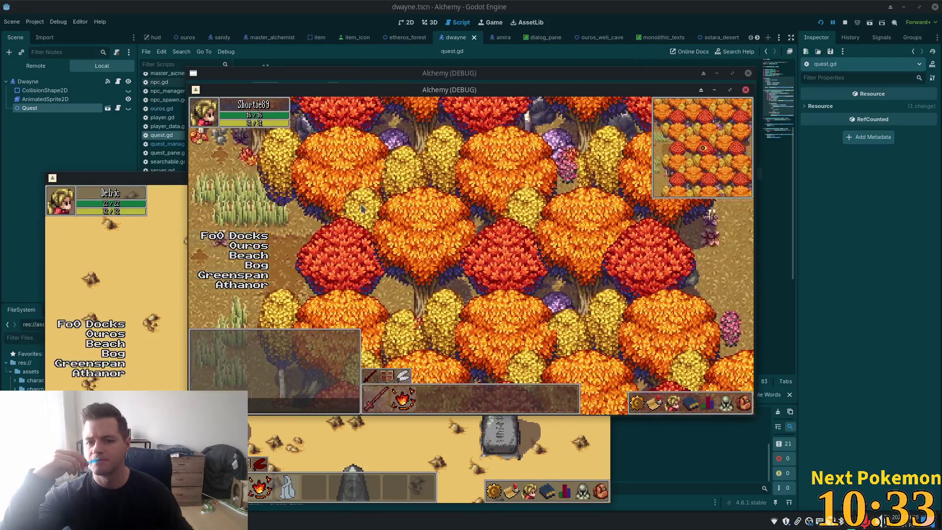
key("Right")
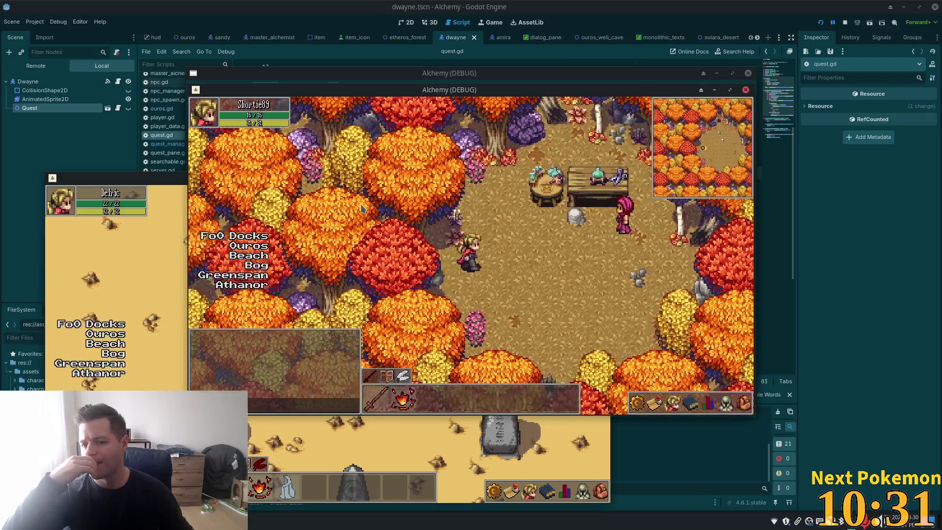
key("Right")
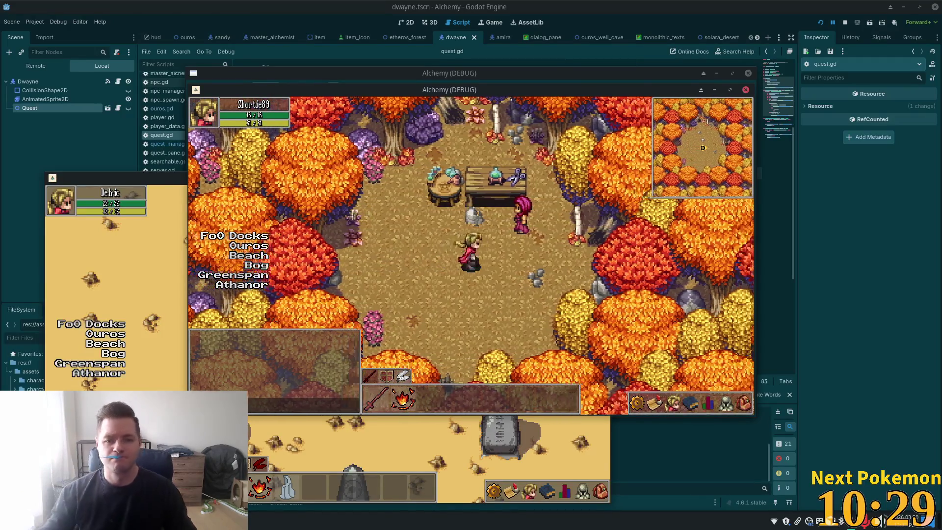
Talk to Amira, ask about activating the alchemist's substance, and finish her dialogue to complete A New Age of Alchemy.
key("Right")
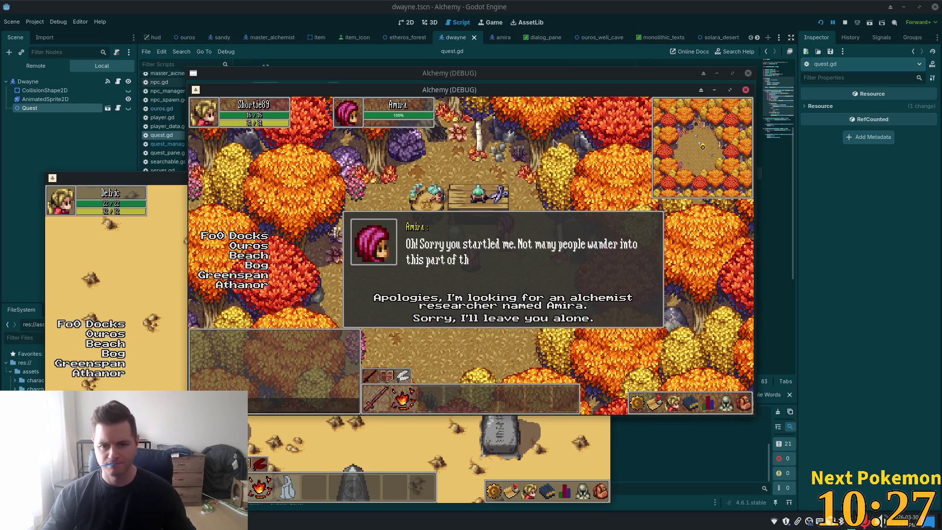
left_click(515, 301)
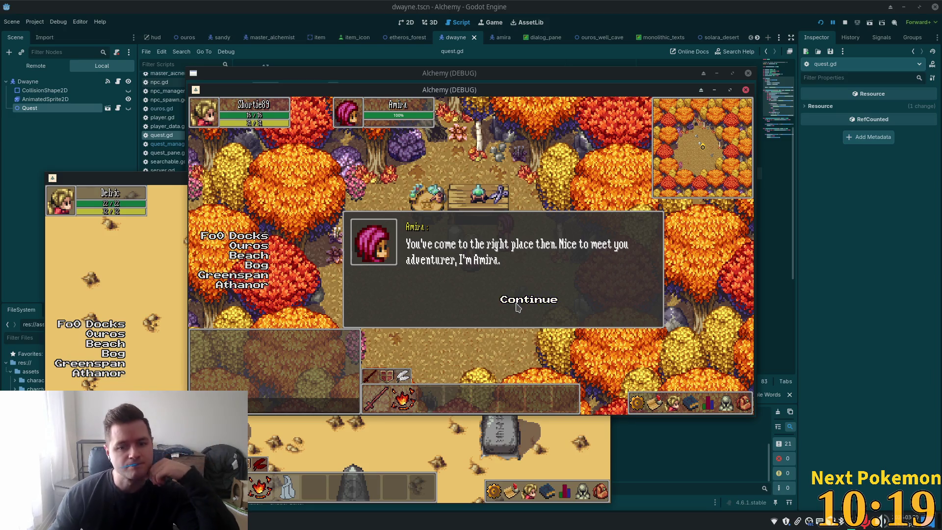
left_click(517, 307)
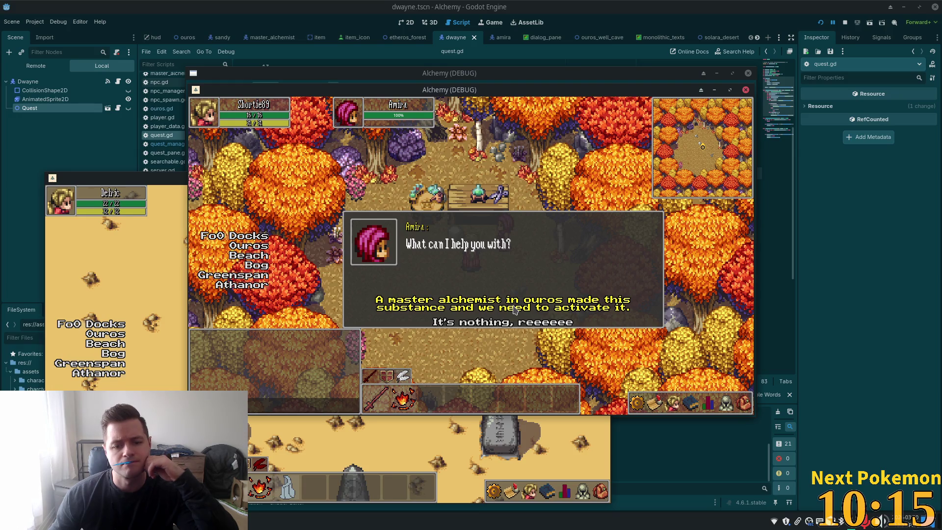
left_click(514, 307)
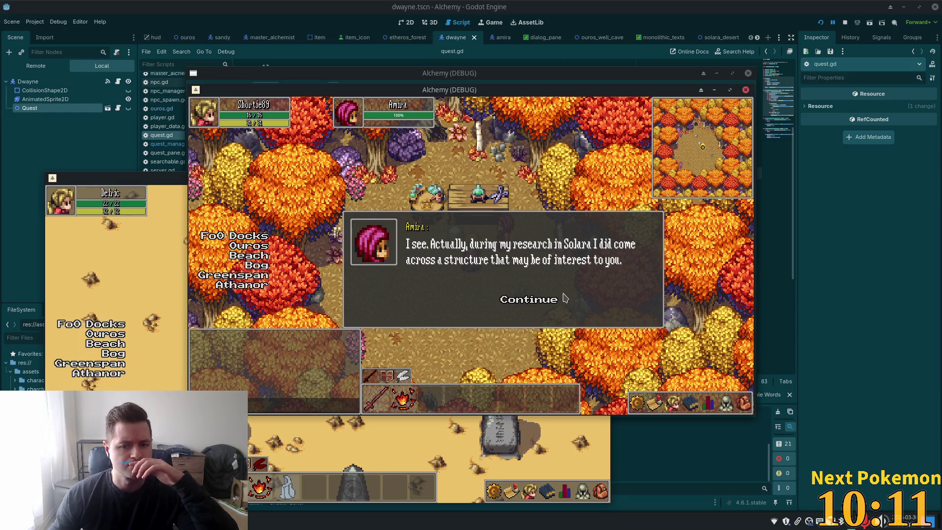
left_click(541, 300)
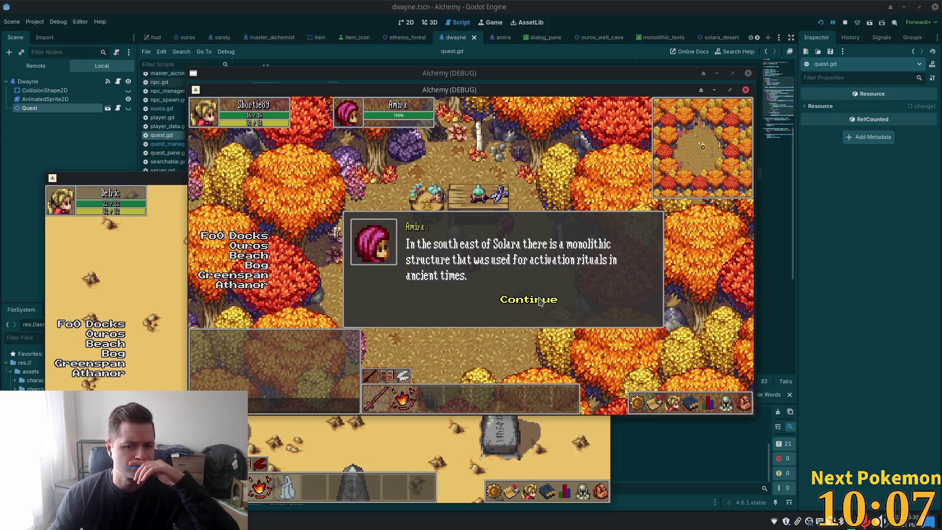
left_click(540, 300)
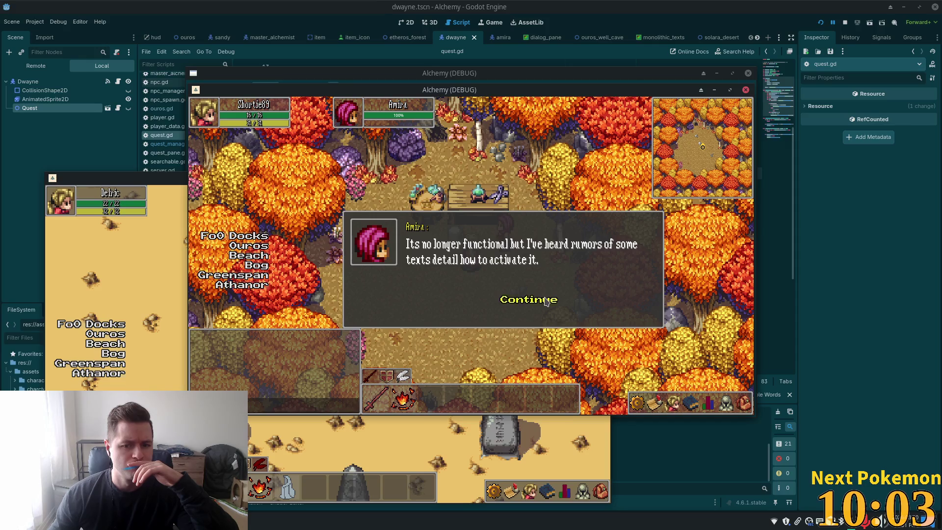
left_click(544, 301)
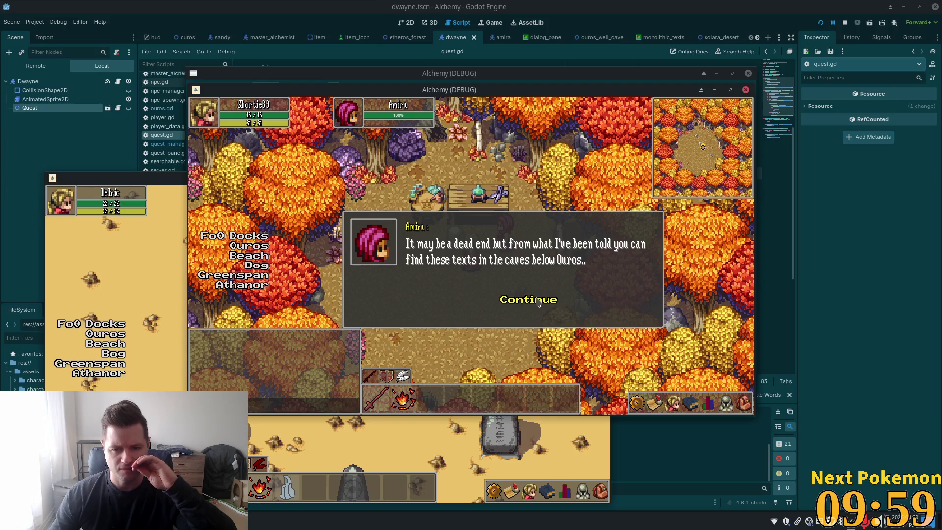
left_click(539, 302)
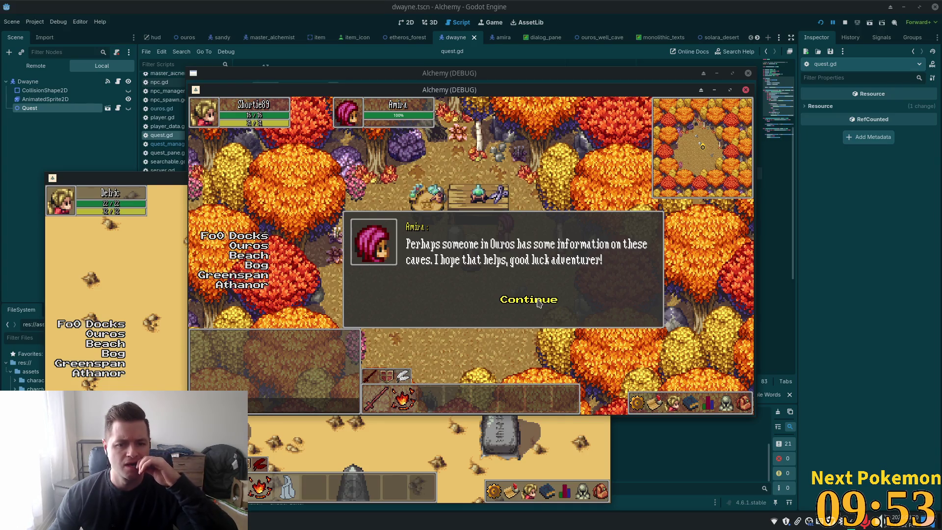
left_click(539, 300)
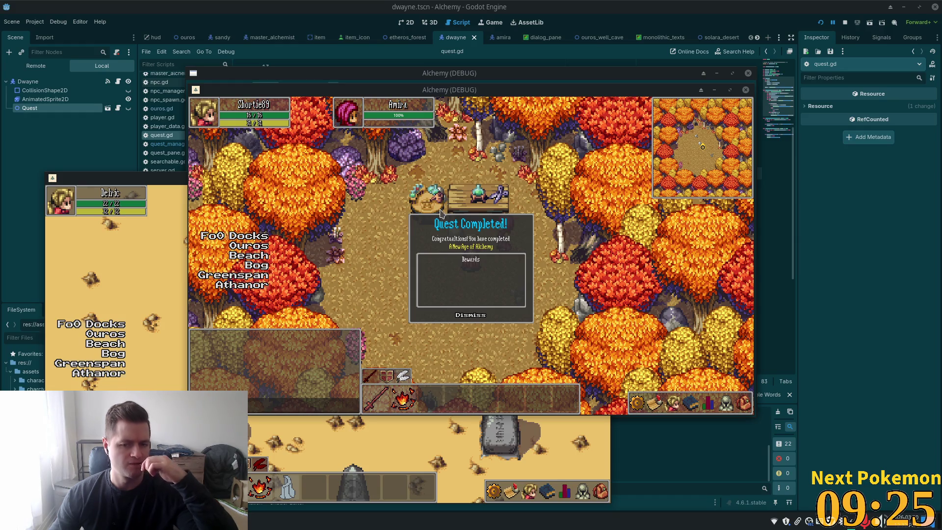
Dismiss the 'Quest Completed!' panel for A New Age of Alchemy.
left_click(470, 316)
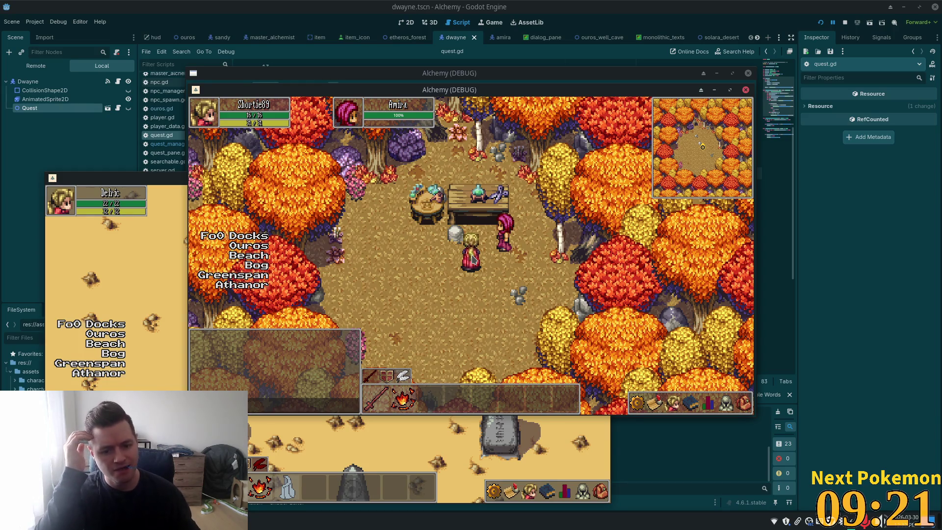
Walk west out of the clearing's trees, drifting south-west then back north-east.
key("Left")
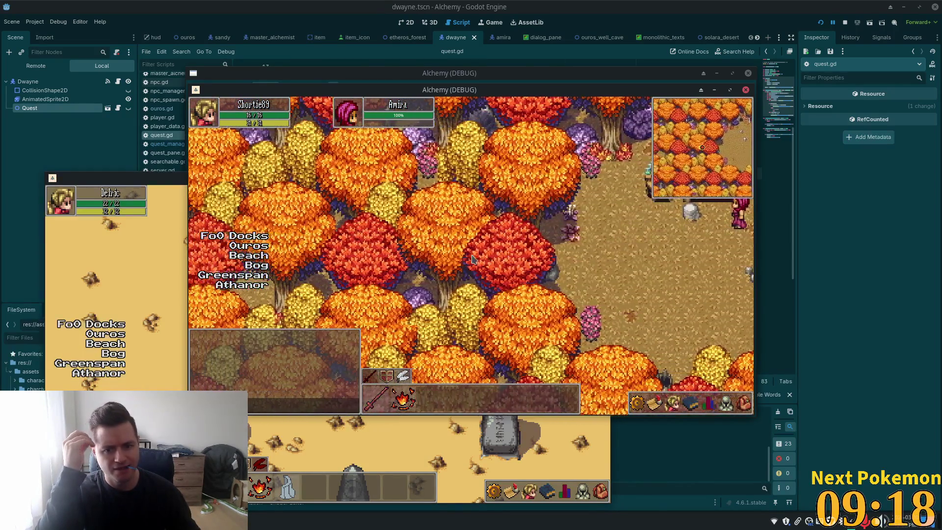
key("Left")
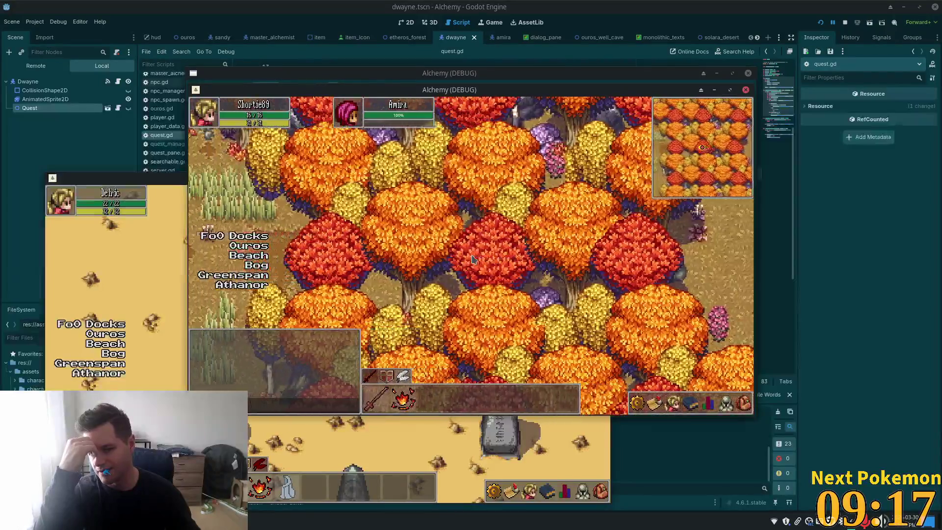
key("Left")
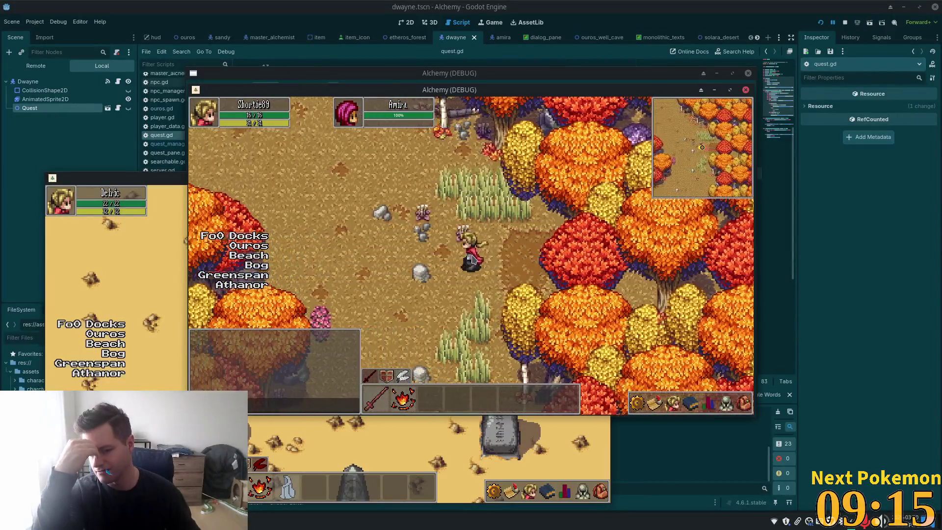
key("Left")
key("Down")
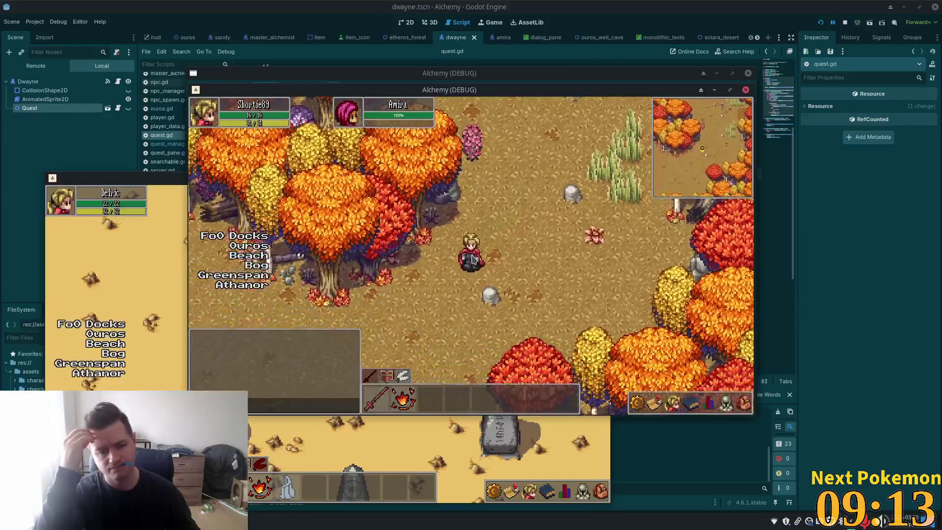
key("Left")
key("Down")
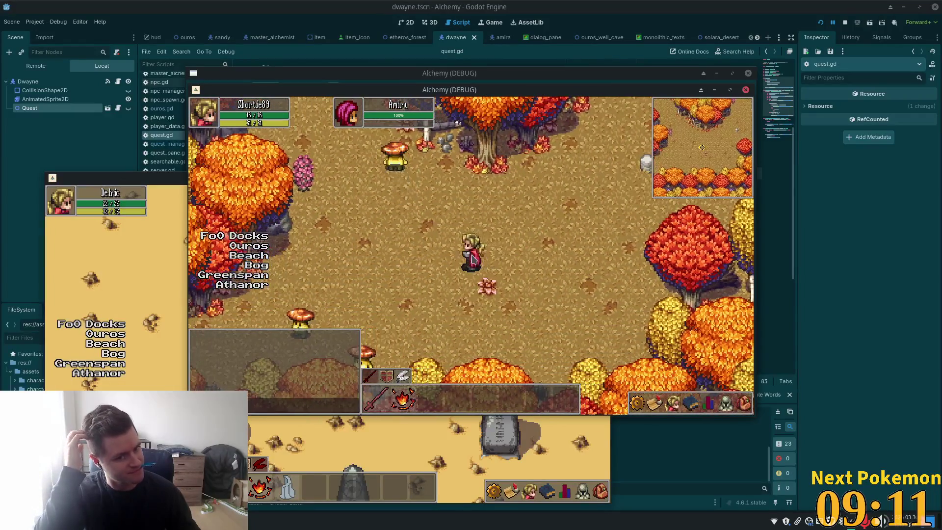
key("Up")
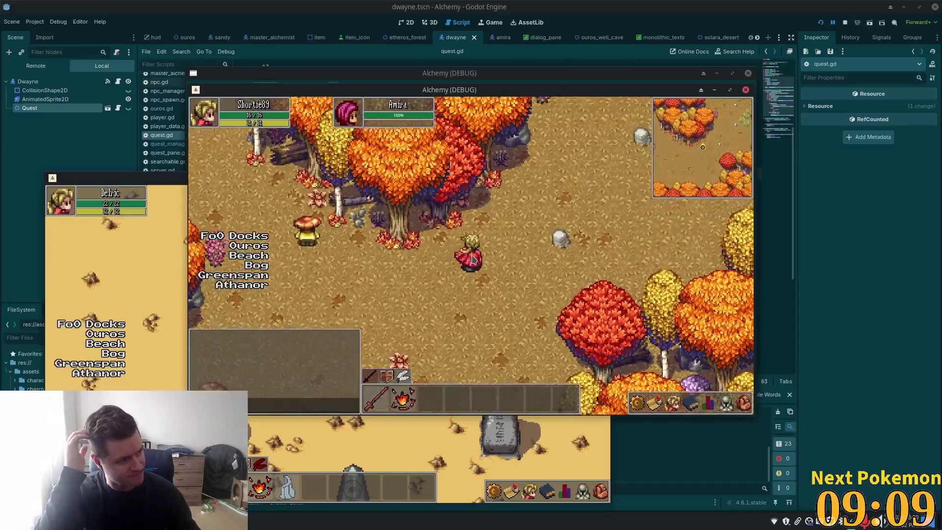
key("Up")
key("Right")
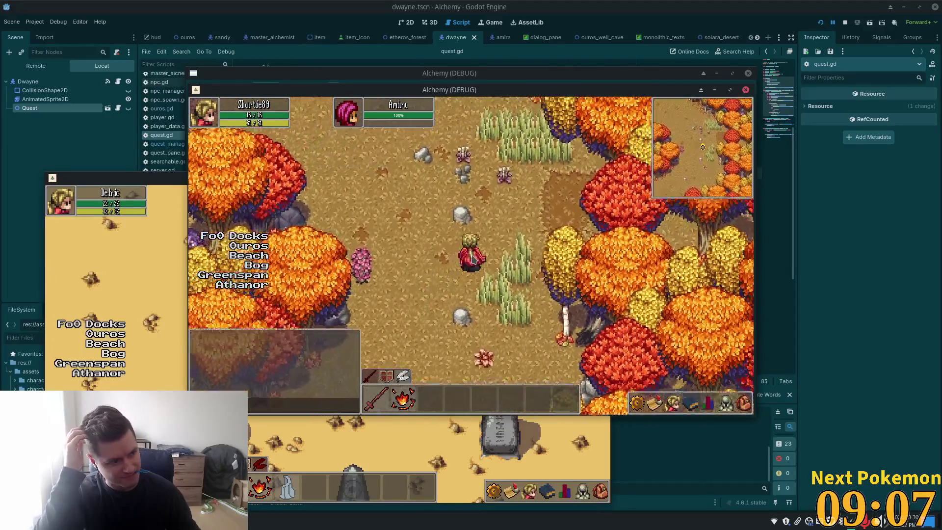
key("Left")
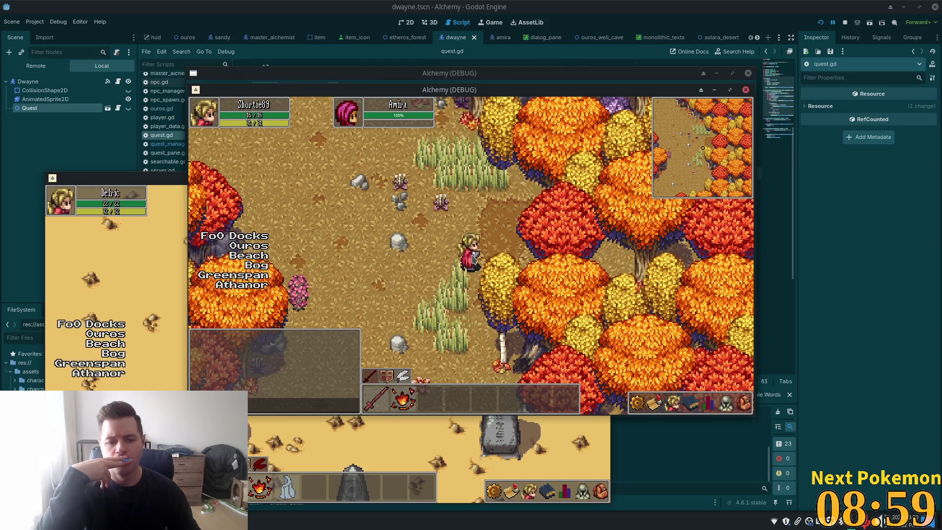
Cut down-left through the forest, then follow the grey path south into Ouros.
key("Down")
key("Left")
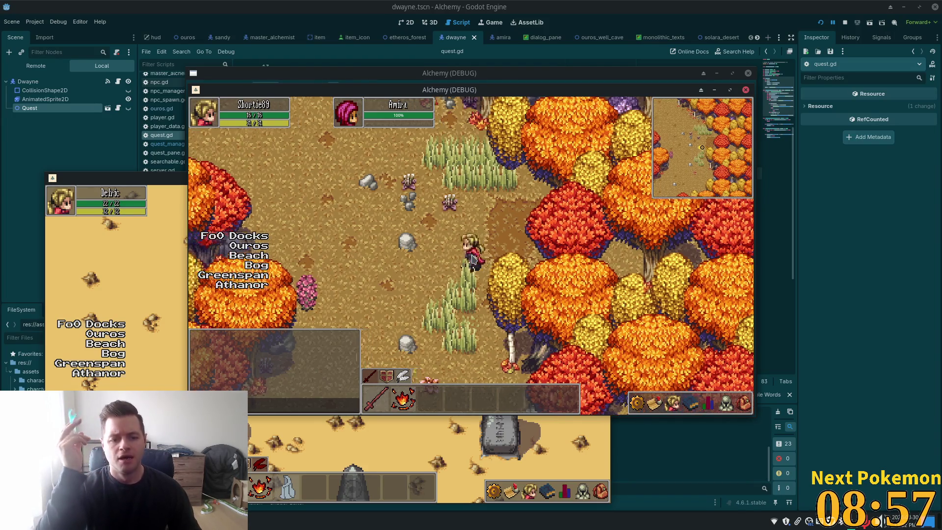
key("Down")
key("Left")
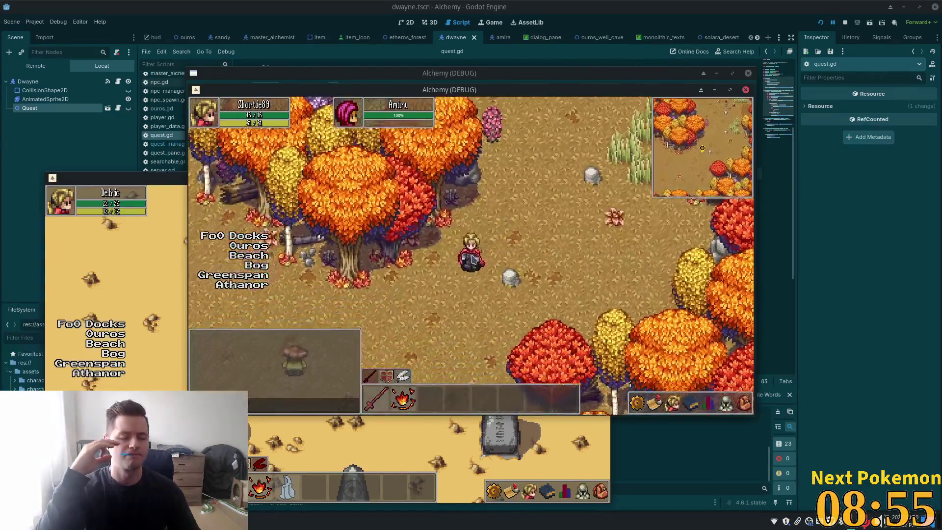
key("Up")
key("Left")
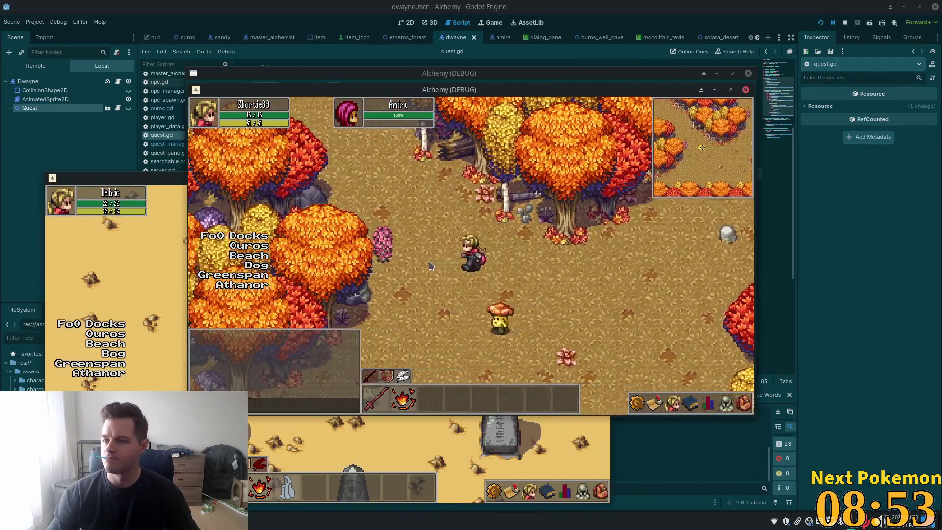
key("Up")
key("Left")
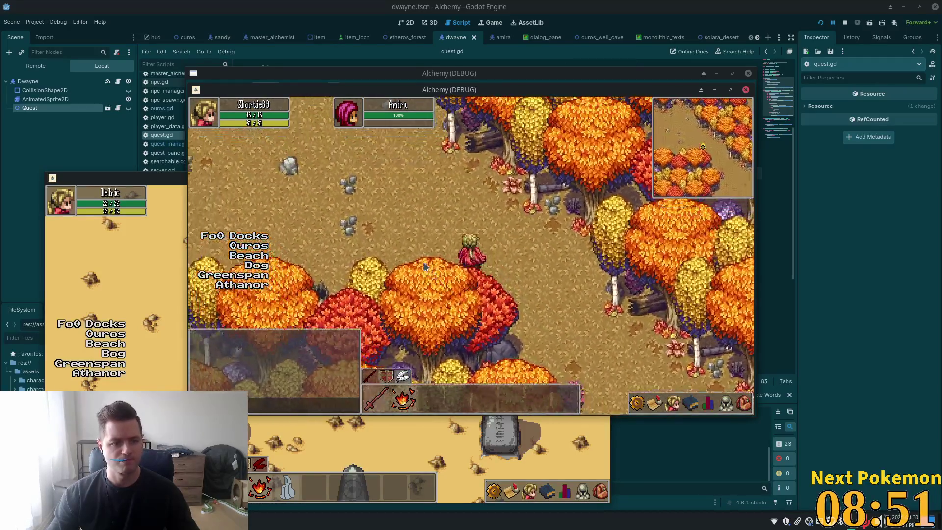
key("Left")
key("Down")
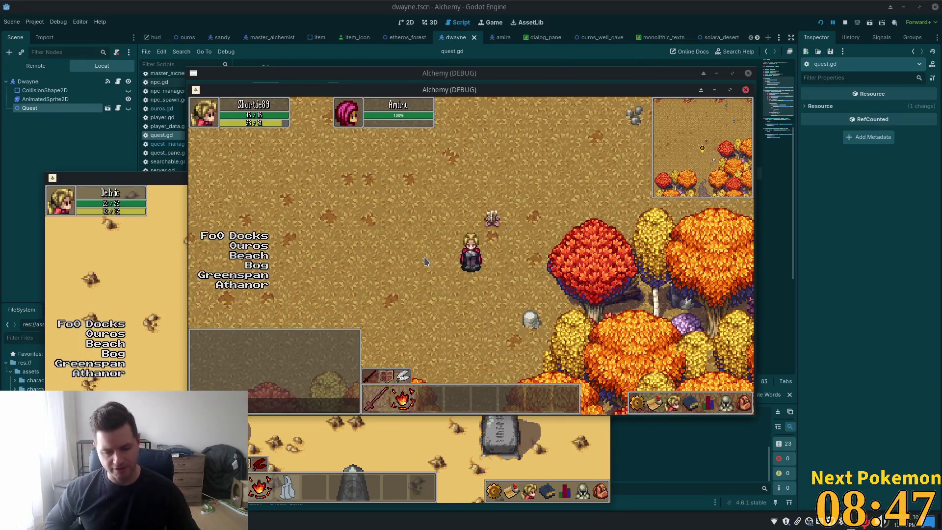
key("Down")
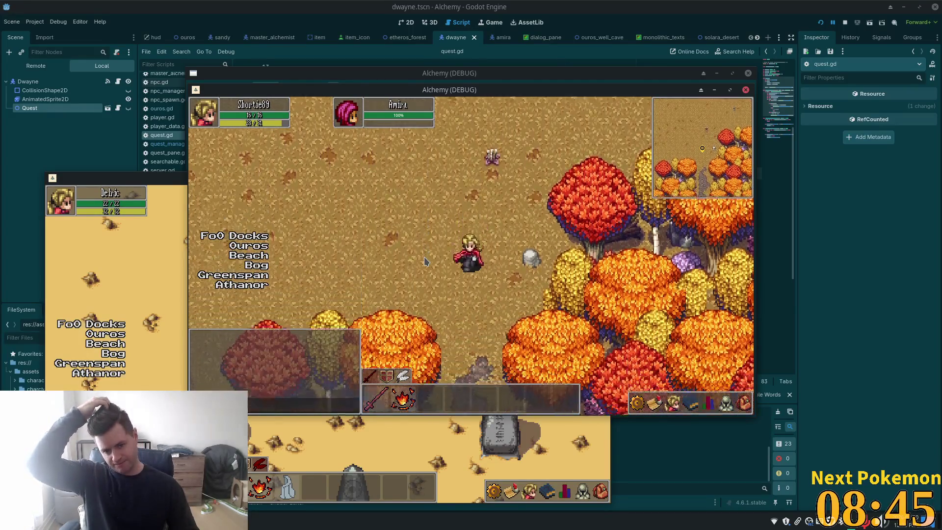
key("Down")
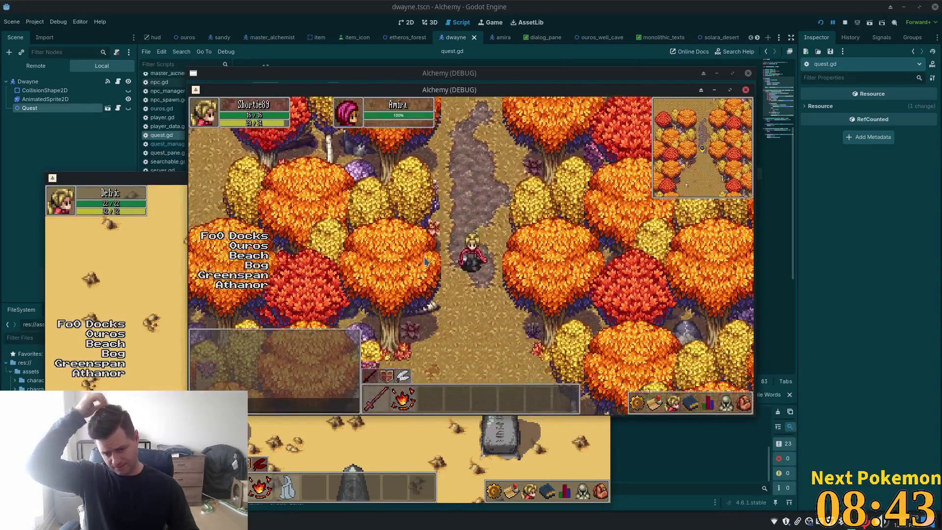
key("Down")
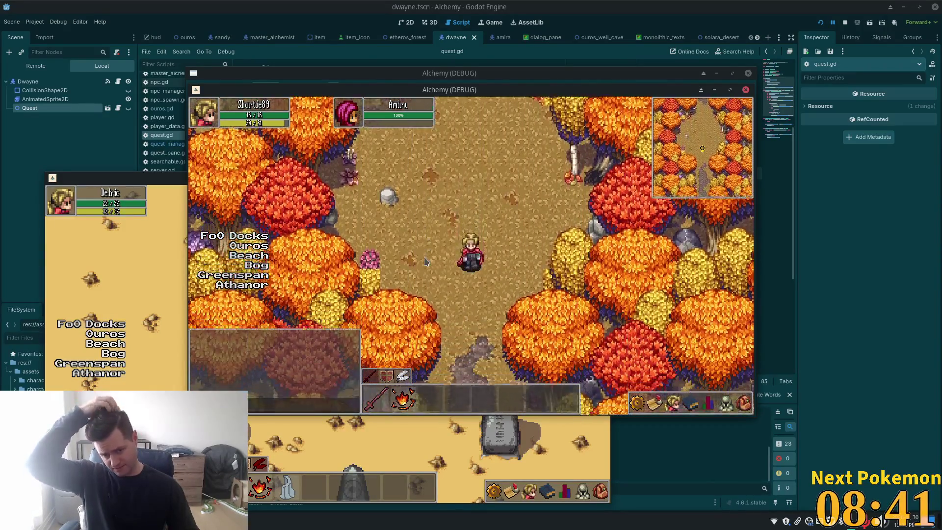
key("Down")
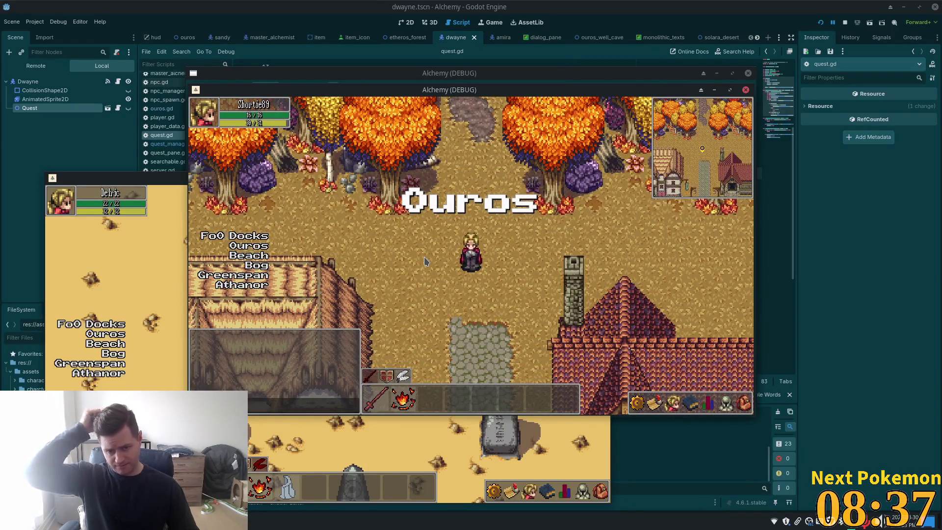
Walk south through Ouros past the houses, then west along the road toward the pond crossroads.
key("Down")
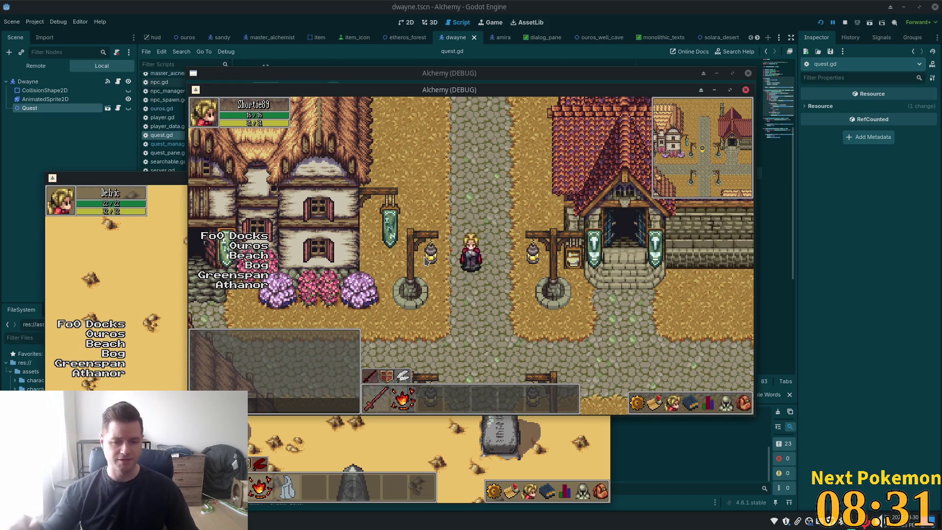
key("Down")
key("Down")
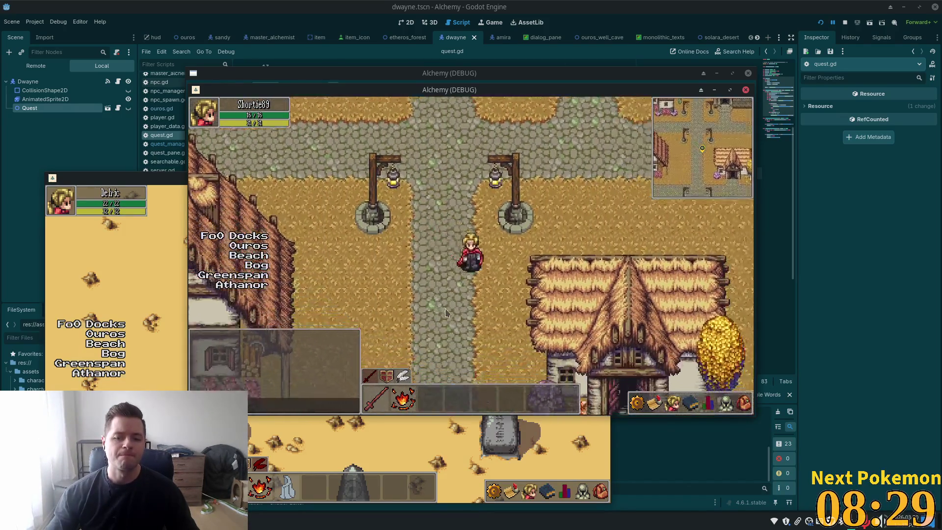
key("Down")
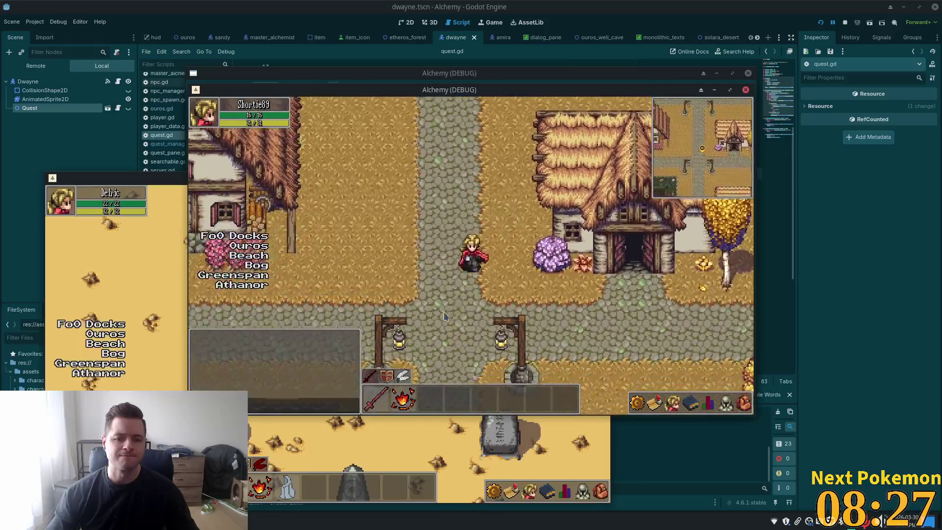
key("Left")
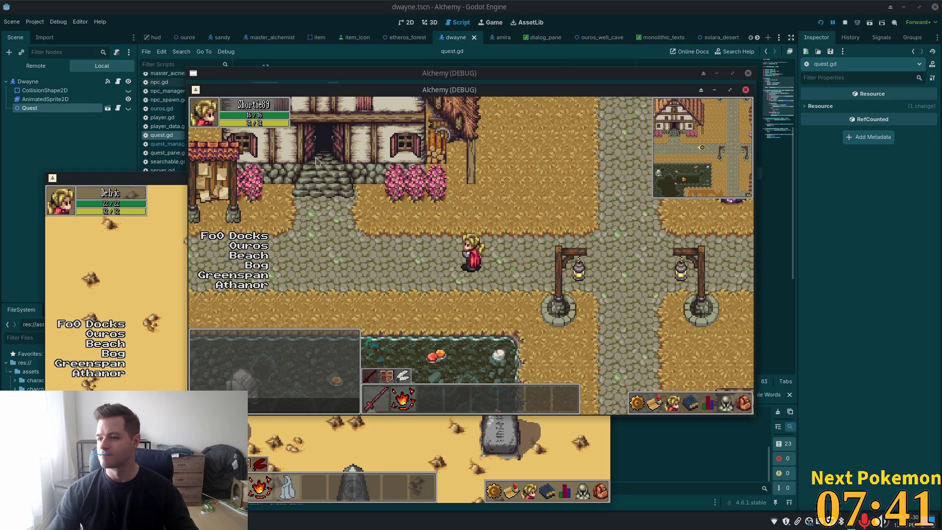
Walk the hero into the first two Ouros house doorways and back out each time.
key("Left")
key("Up")
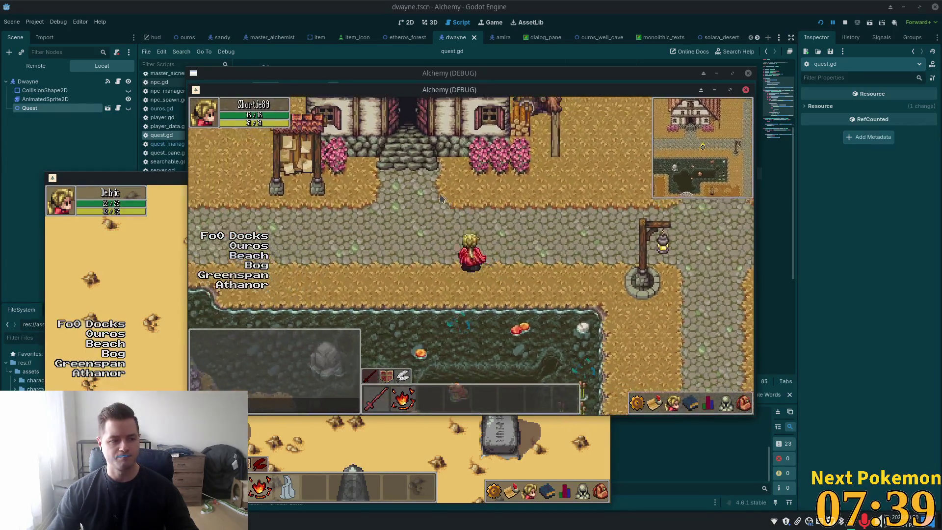
key("Up")
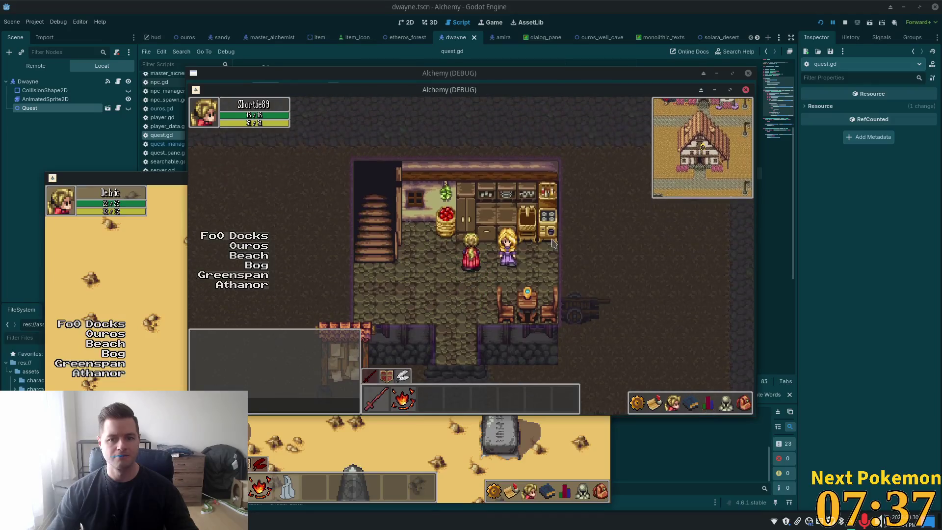
key("Down")
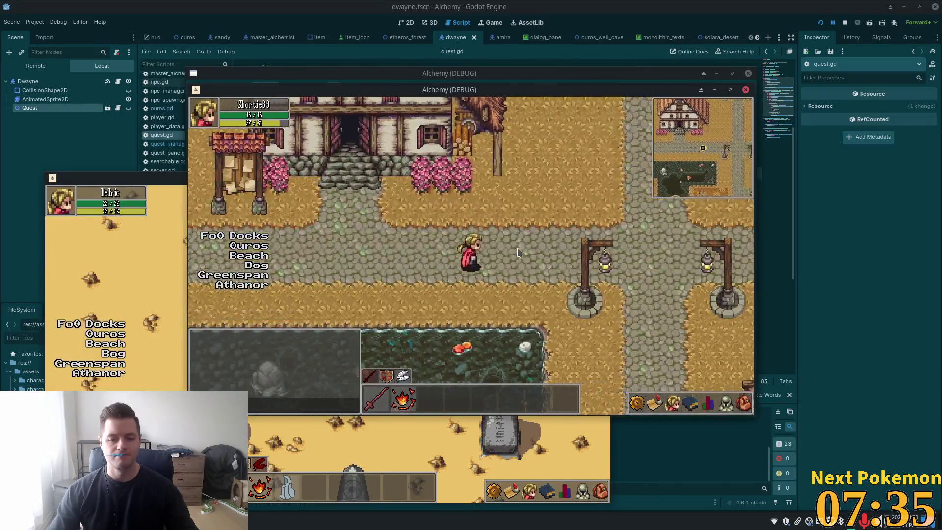
key("Right")
key("Up")
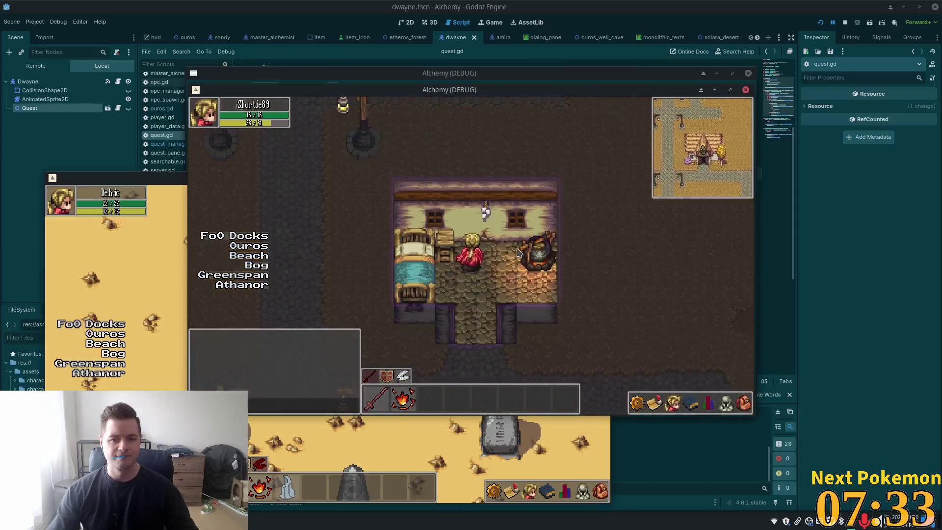
key("Down")
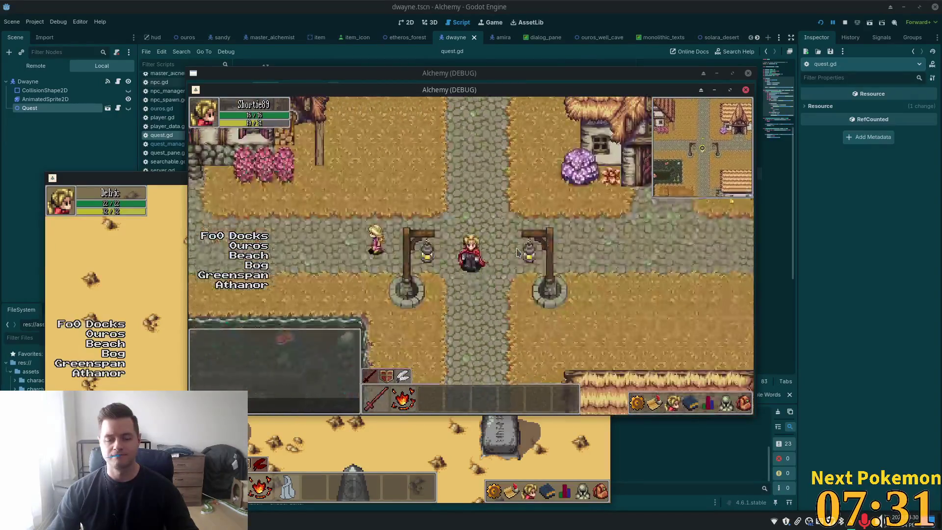
Enter the house further down the road, exit, and end beside the thatched house.
key("Down")
key("Right")
key("Up")
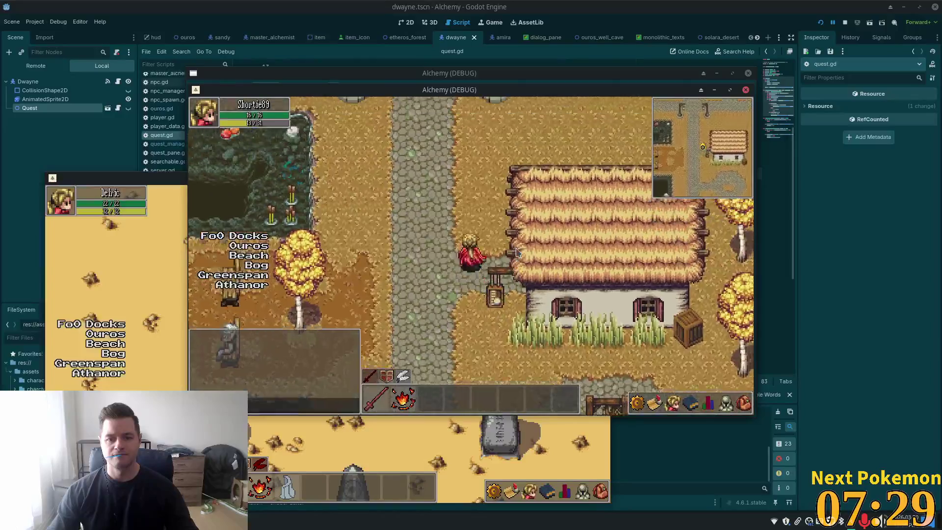
key("Down")
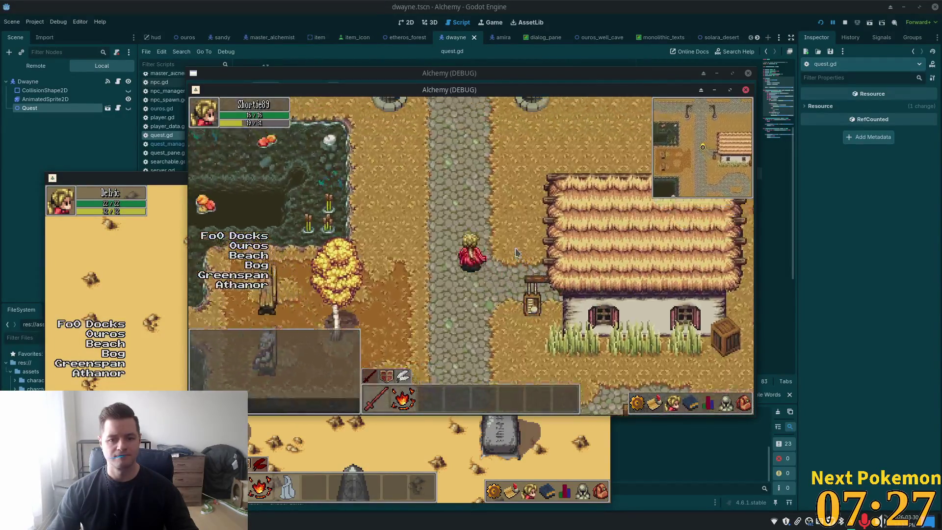
key("Up")
key("Down")
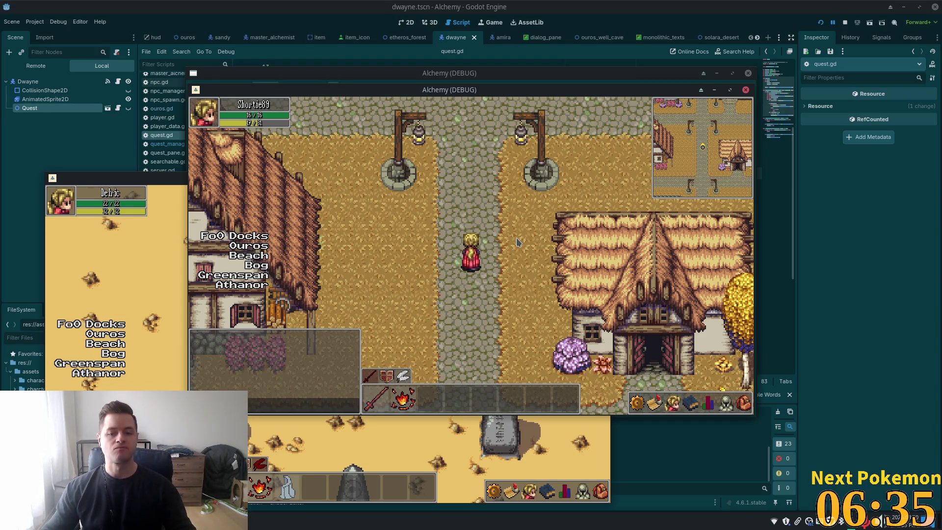
Walk north past the inn crossroads toward the autumn trees, then back south and west.
key("Up")
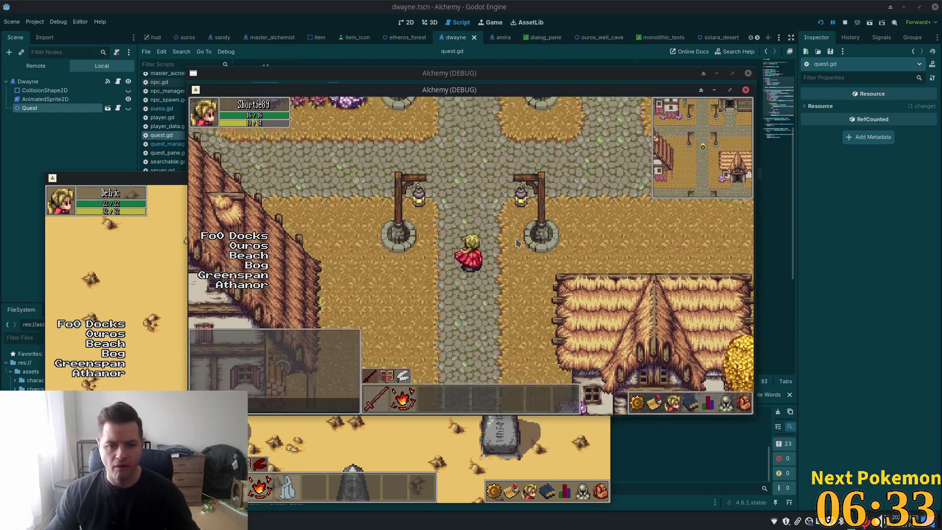
key("Up")
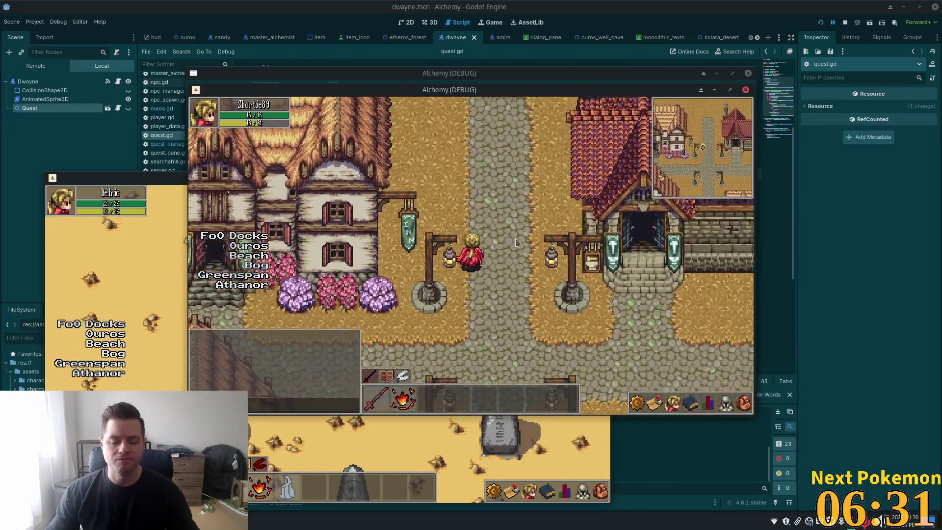
key("Left")
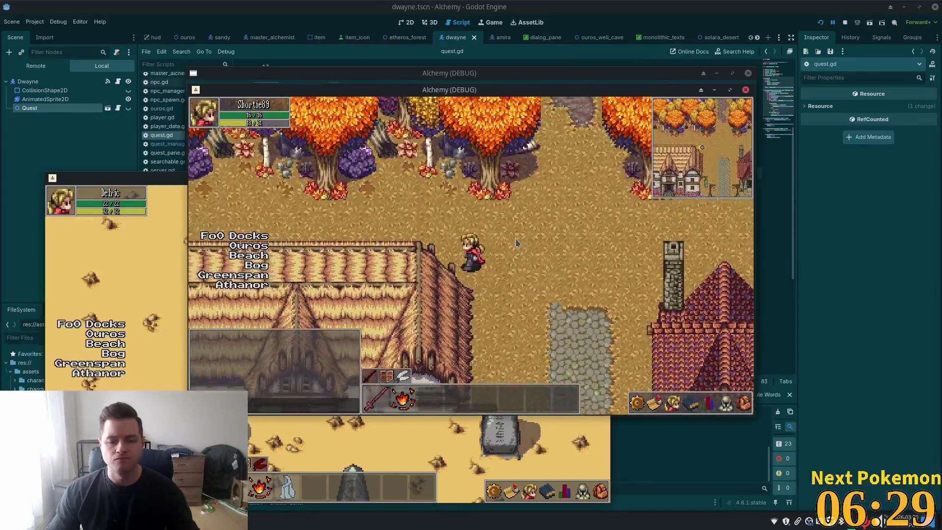
key("Down")
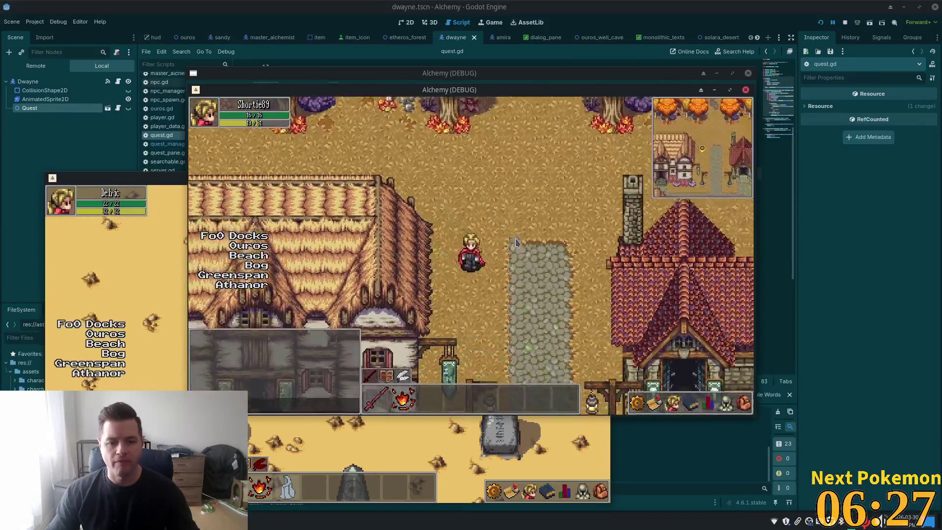
key("Down")
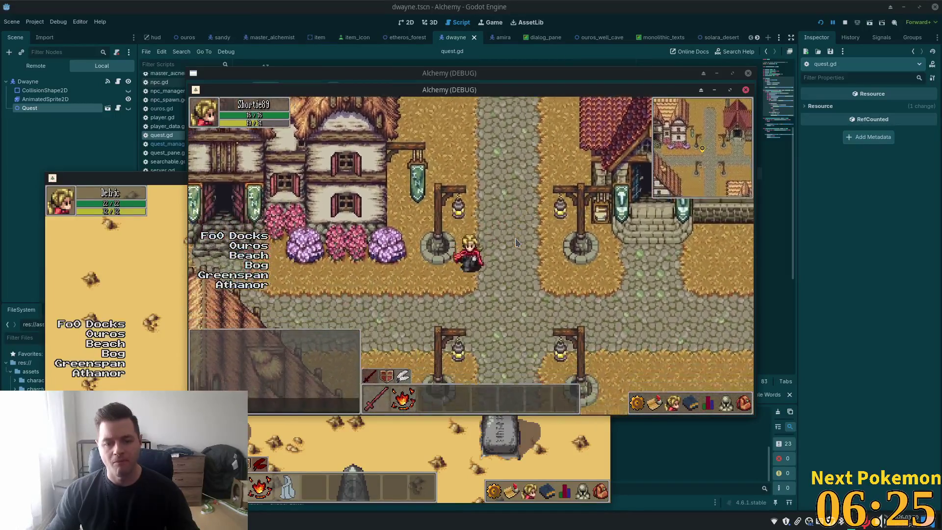
key("Left")
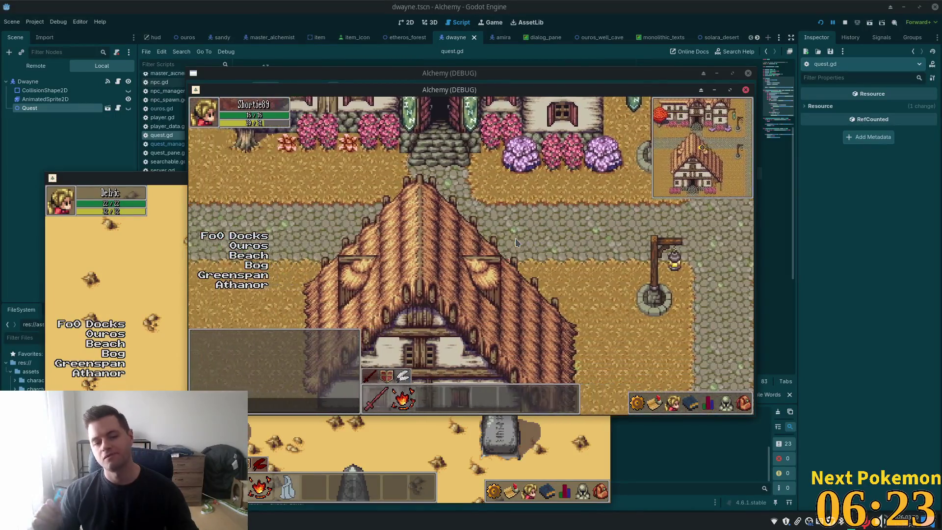
key("Up")
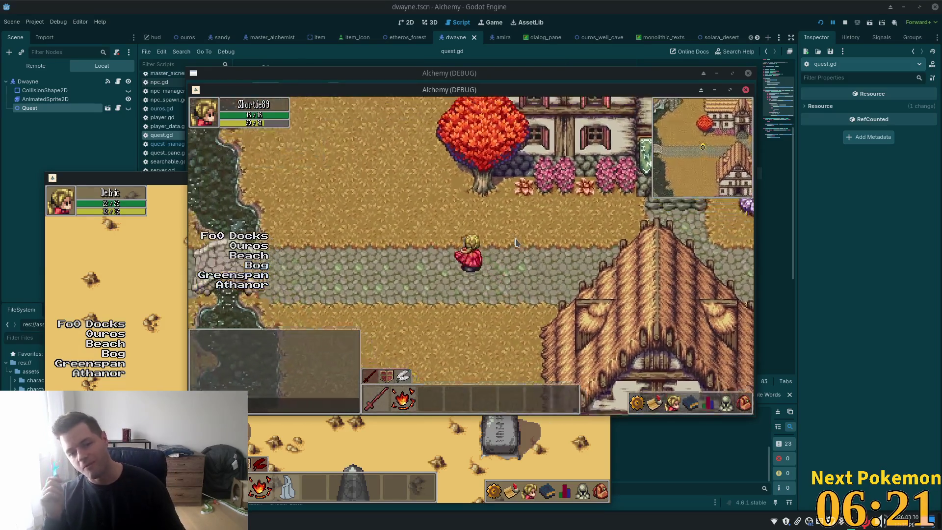
key("Down")
key("Down")
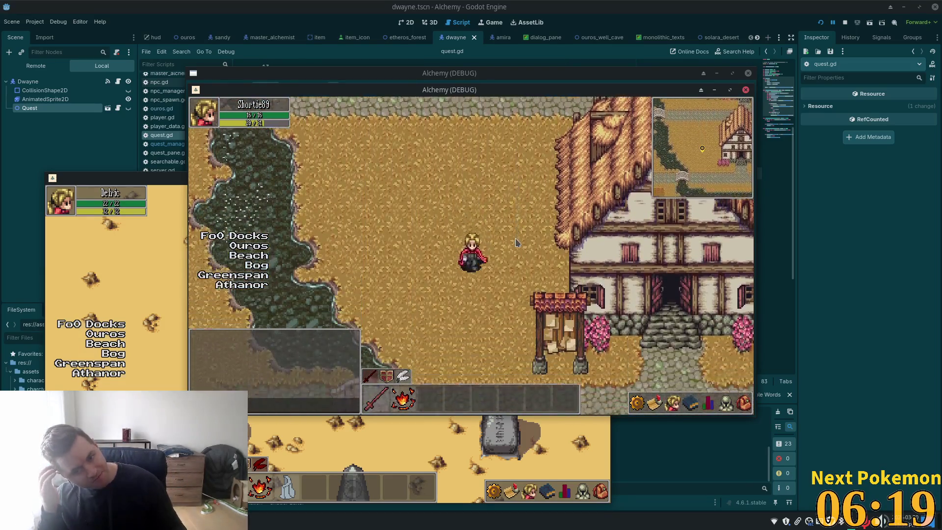
Walk east along the road past the lampposts and pond, then loop back north.
key("Right")
key("Right")
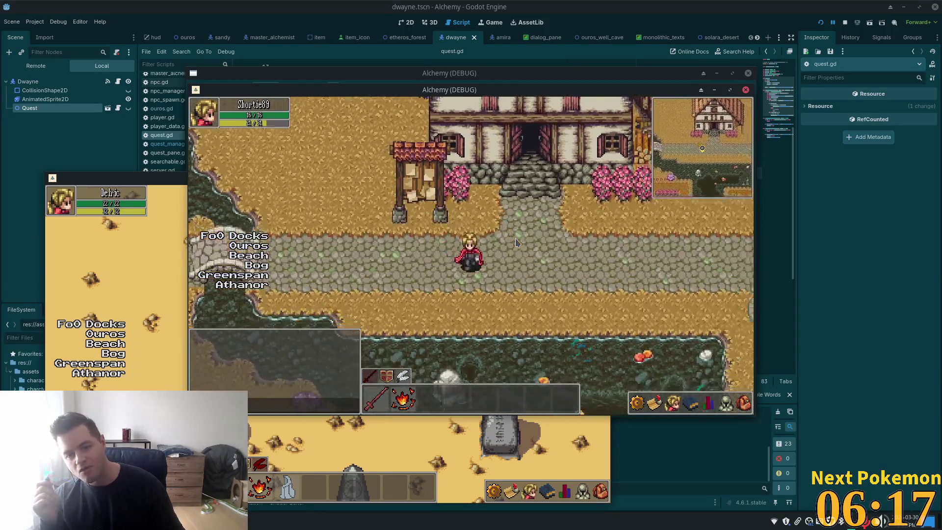
key("Right")
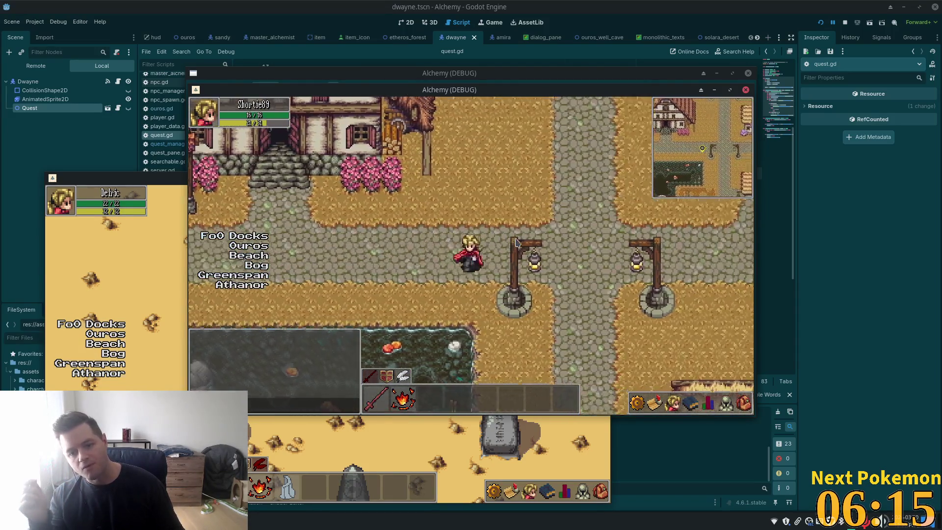
key("Down")
key("Down")
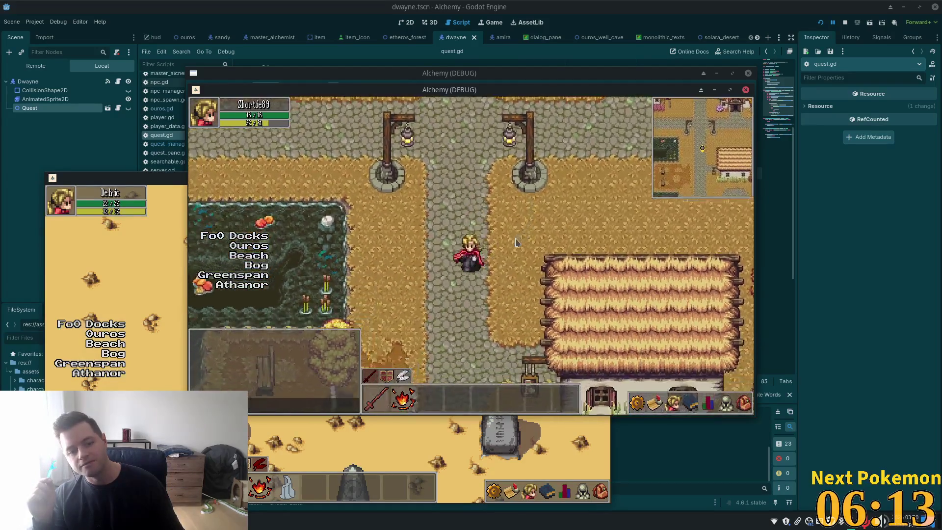
key("Left")
key("Up")
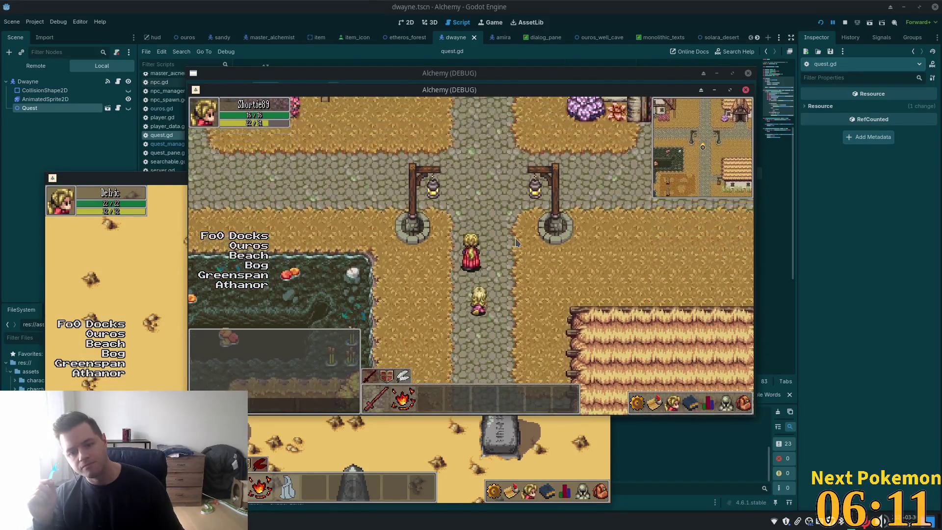
key("Up")
key("Left")
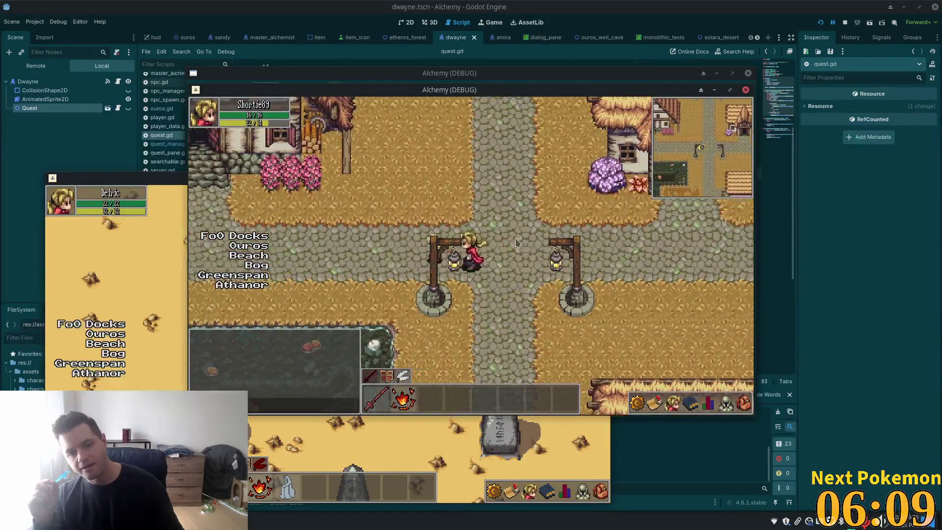
Cross the bridge west into the flower fields, then return east and north to the lampposts.
key("Left")
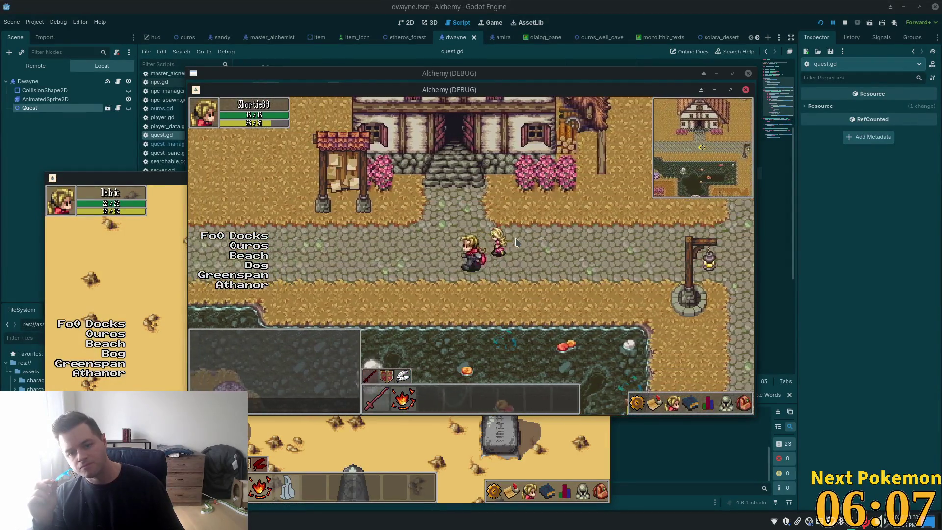
key("Up")
key("Left")
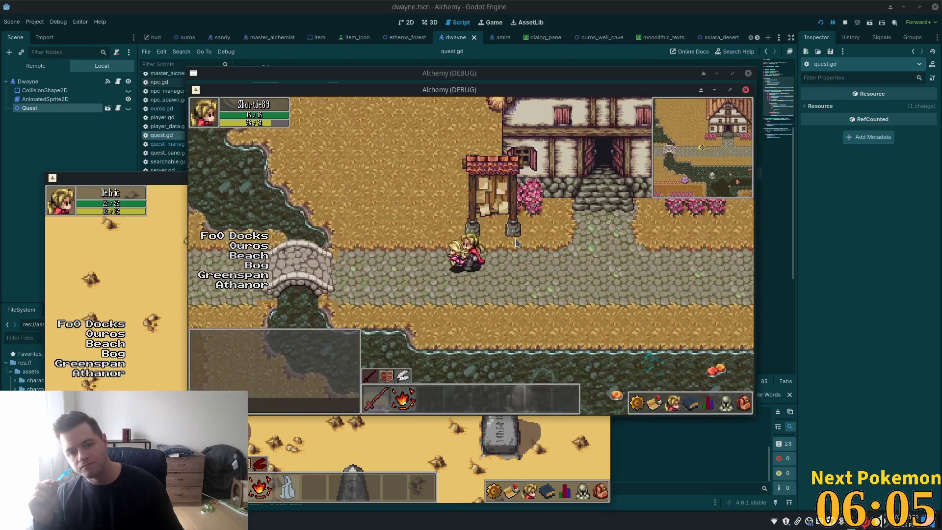
key("Left")
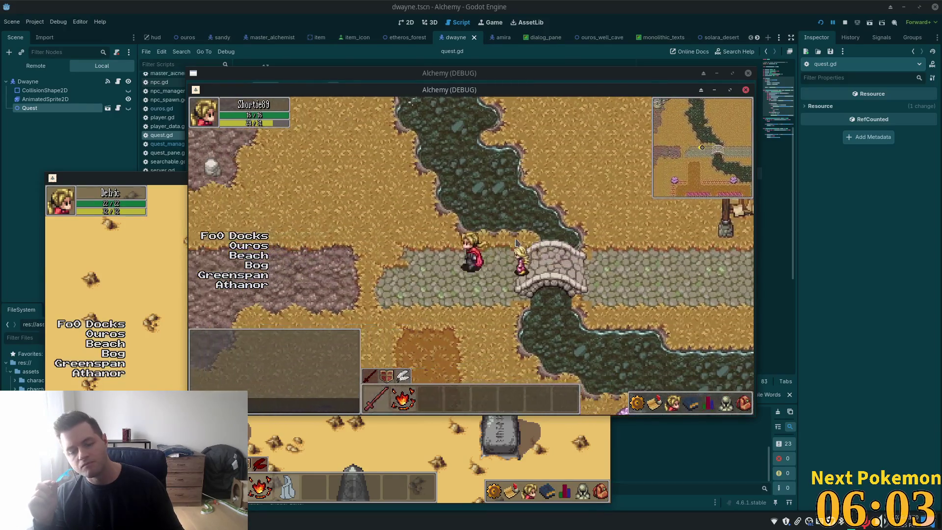
key("Down")
key("Down")
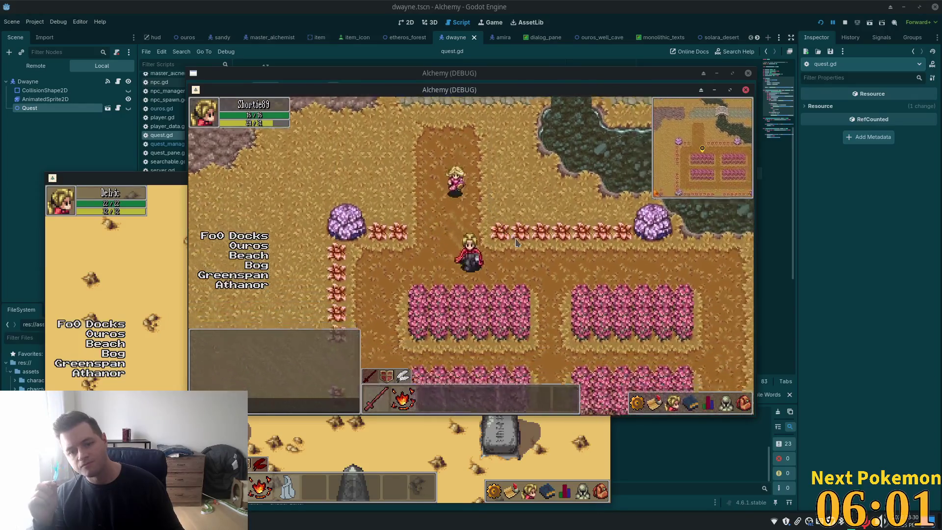
key("Right")
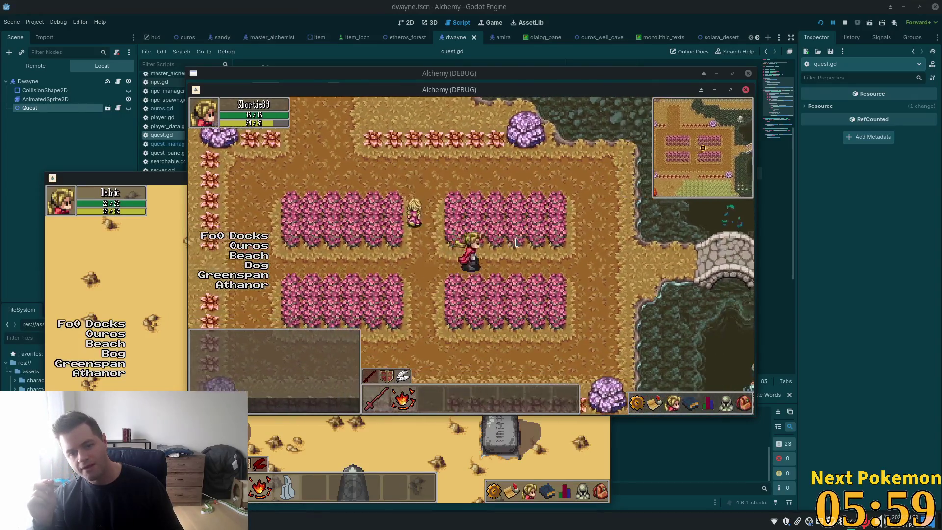
key("Right")
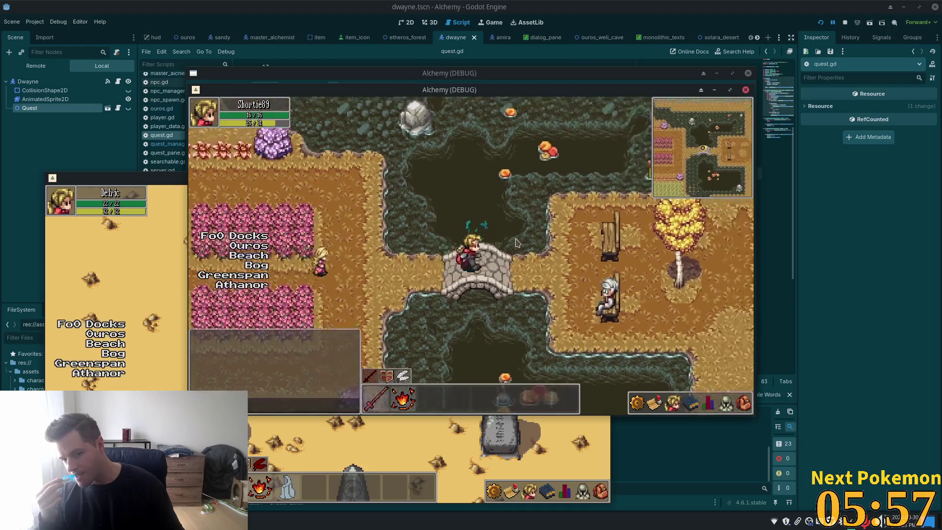
key("Up")
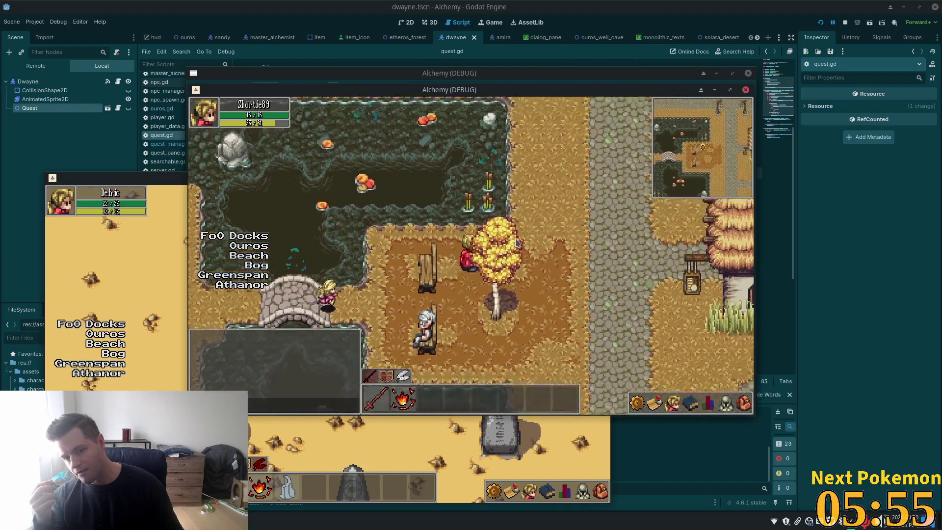
key("Up")
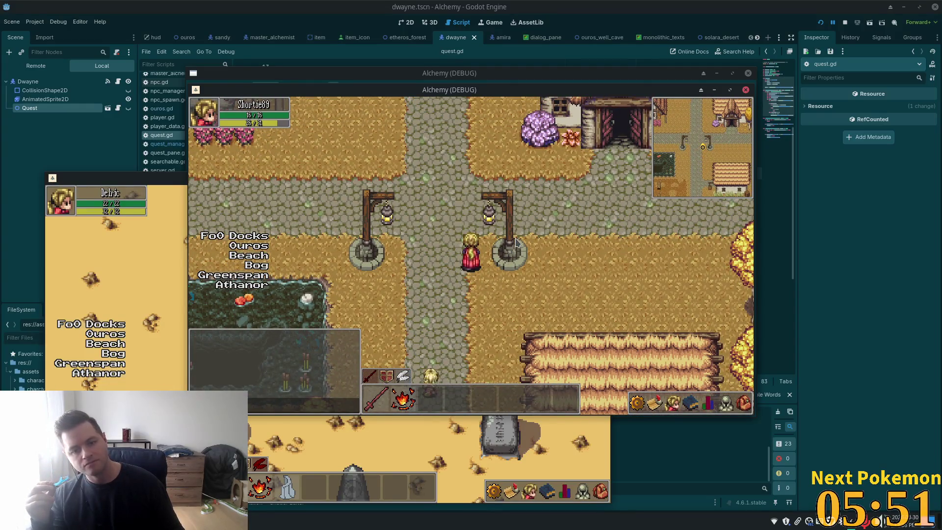
key("Up")
key("Right")
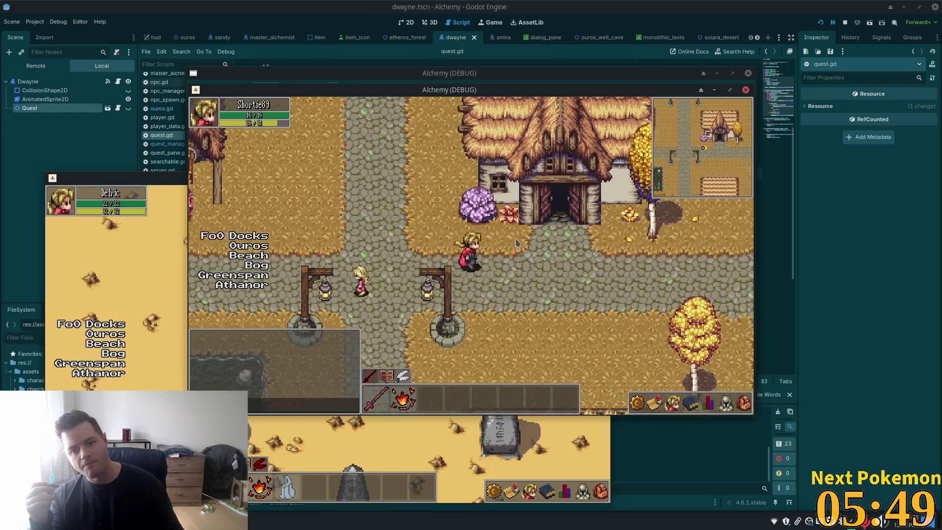
key("Right")
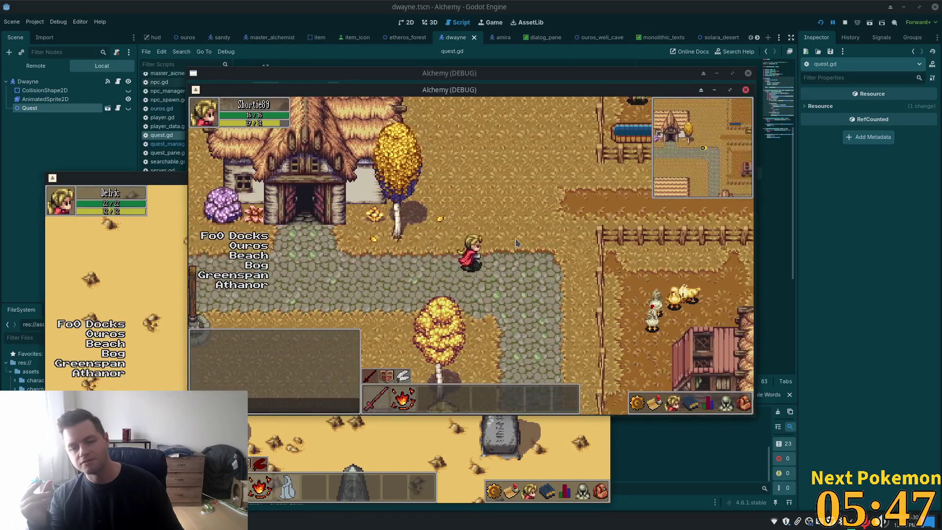
key("Right")
key("Up")
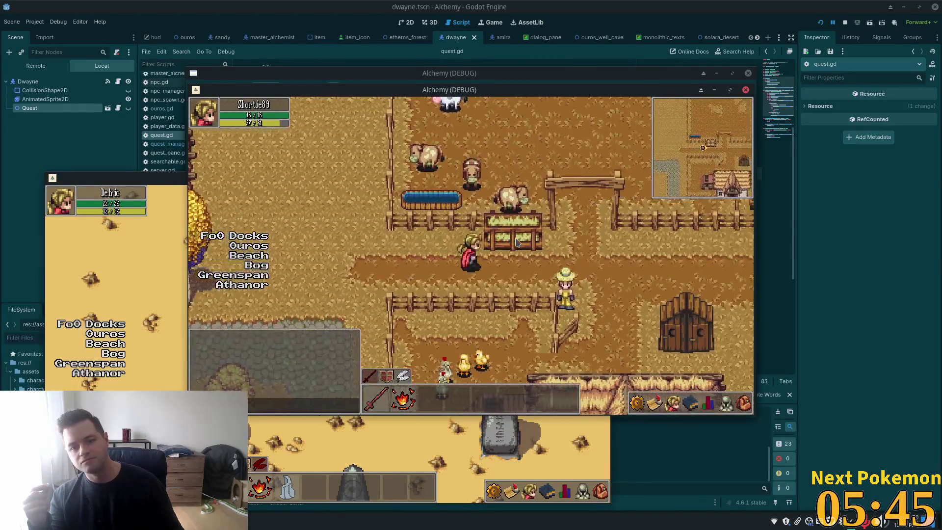
key("Up")
key("Left")
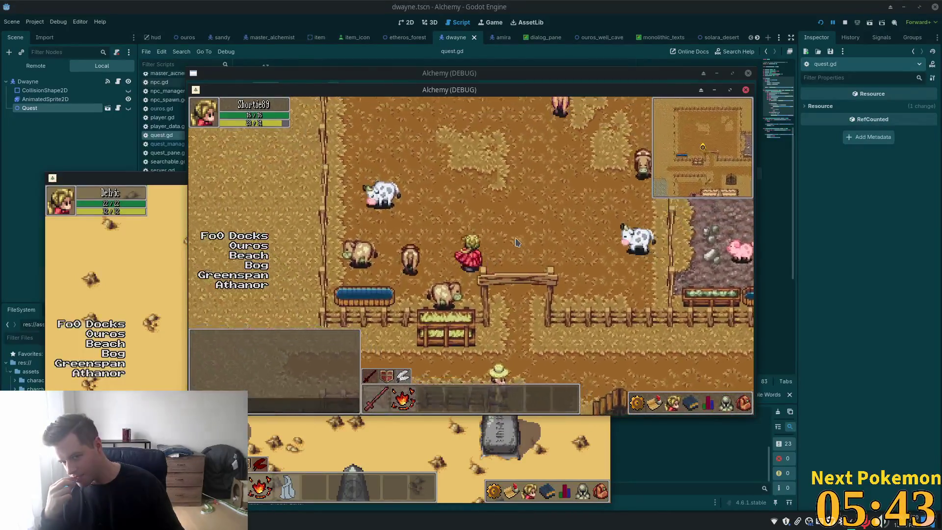
key("Up")
key("Right")
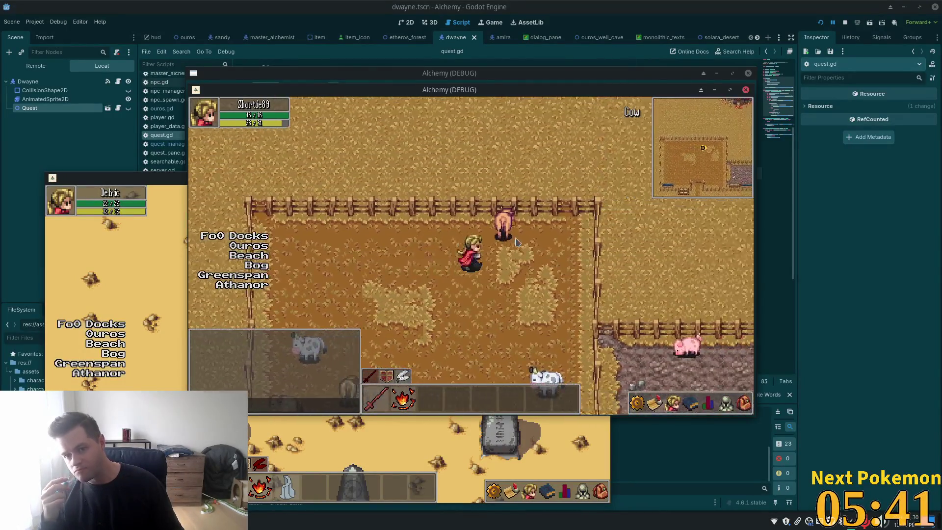
key("Down")
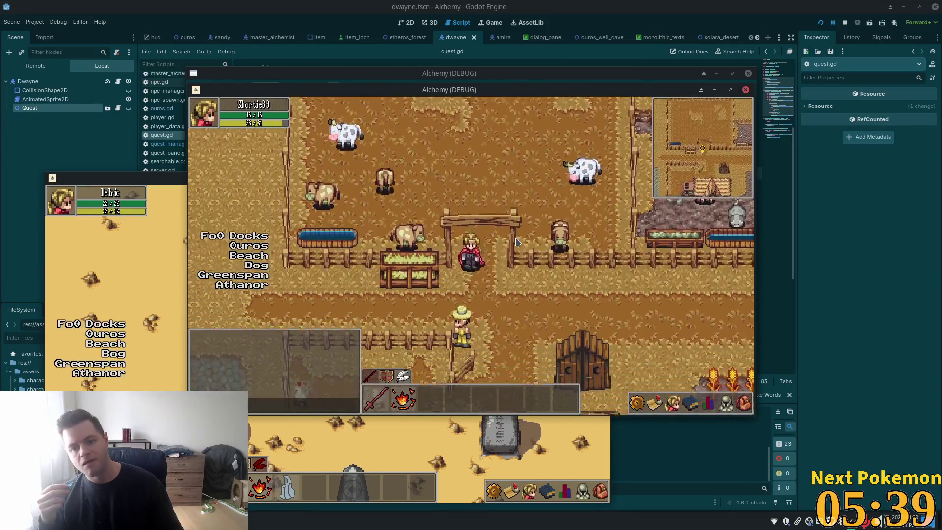
key("Down")
key("Right")
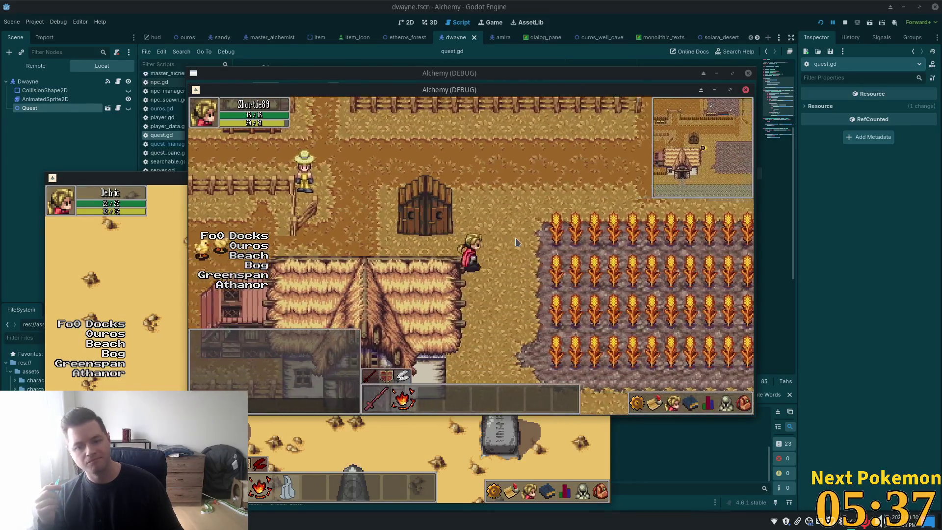
key("Down")
key("Right")
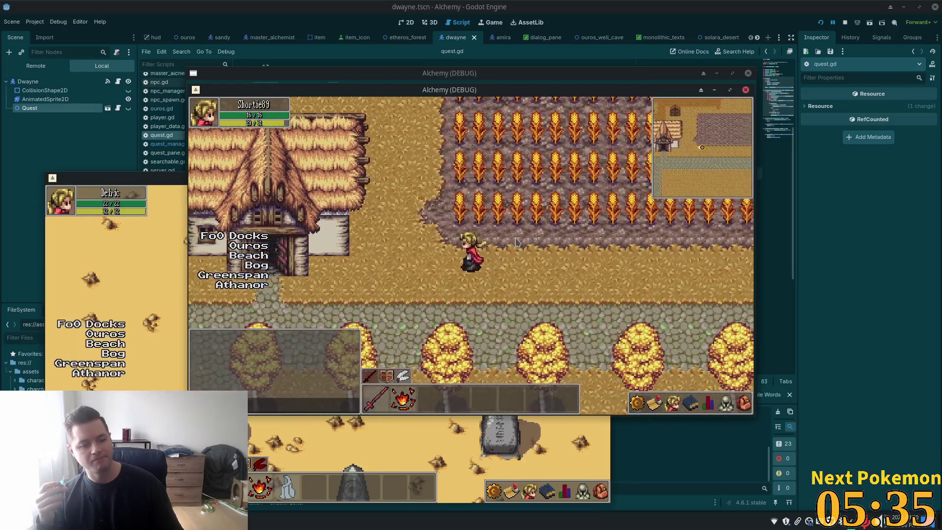
key("Up")
key("Left")
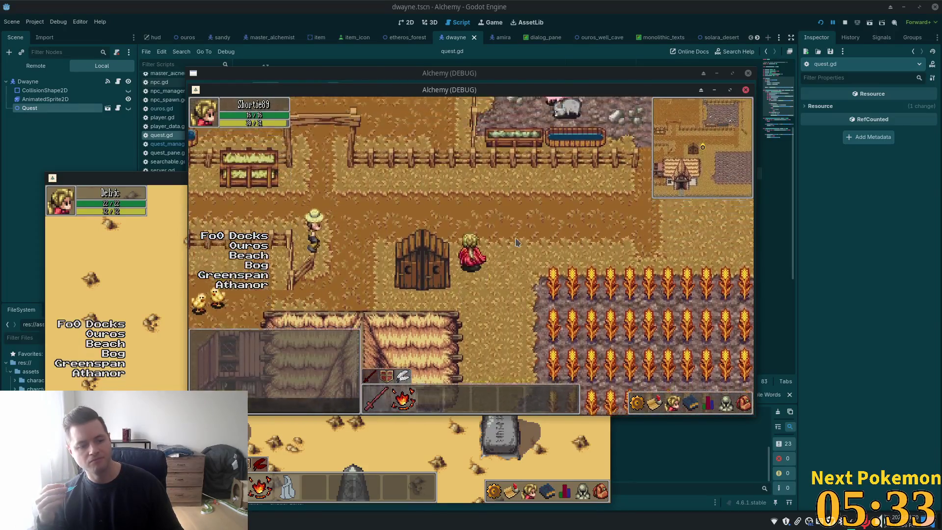
key("Left")
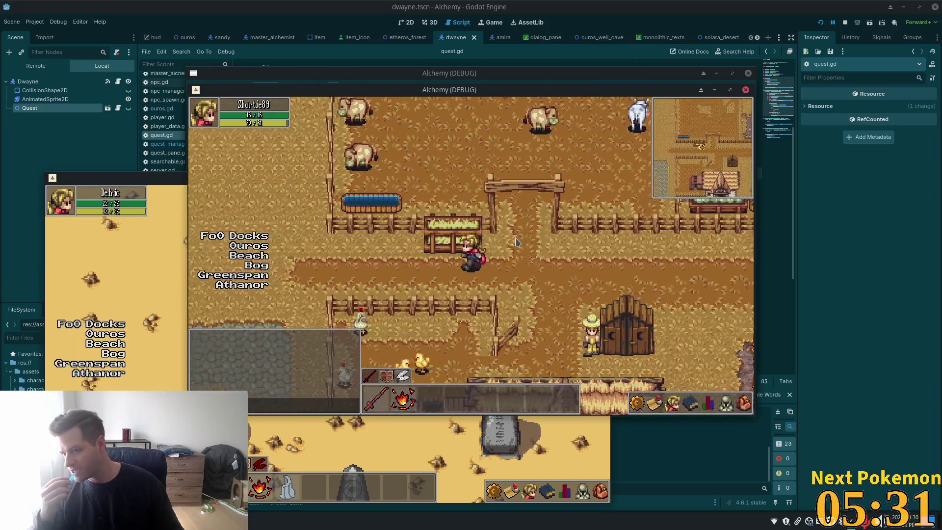
key("Left")
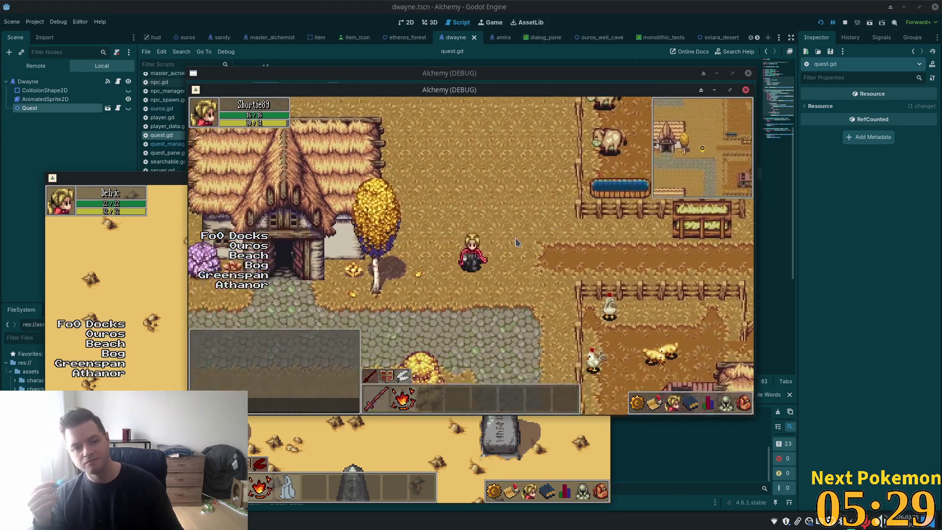
key("Left")
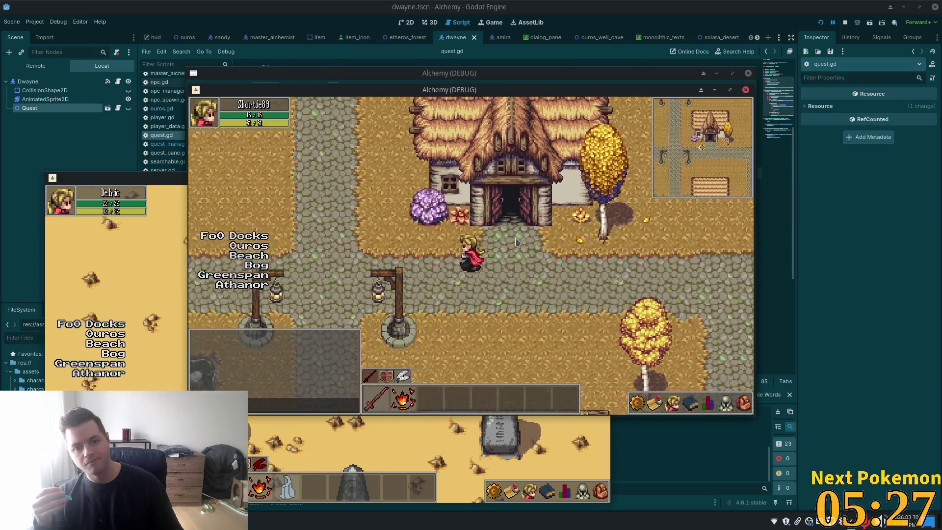
key("Left")
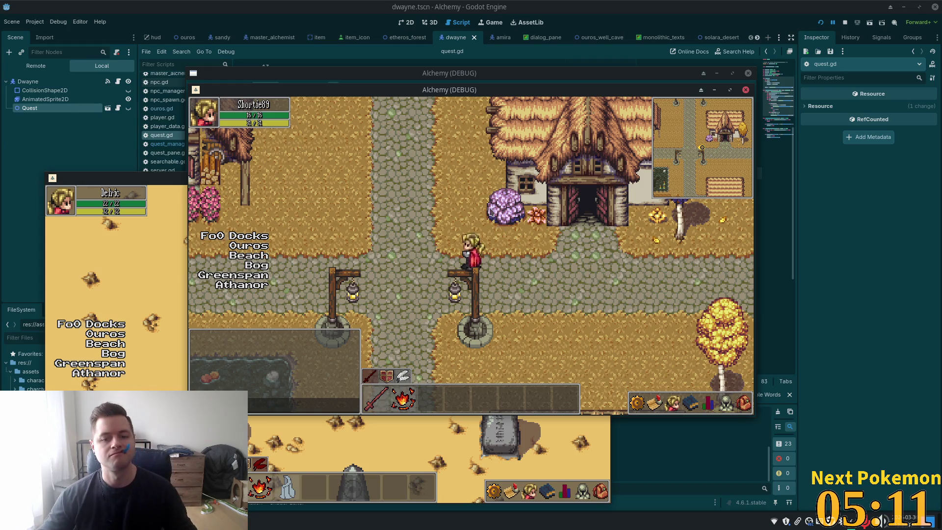
Walk past the lamp posts and the house, west over the bridge and down the dirt path.
key("Left")
key("Down")
key("Up")
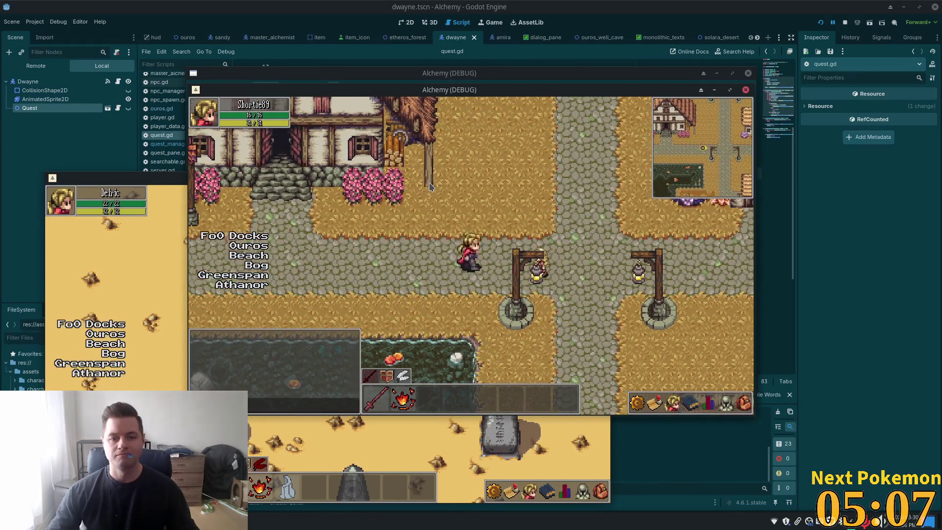
key("Up")
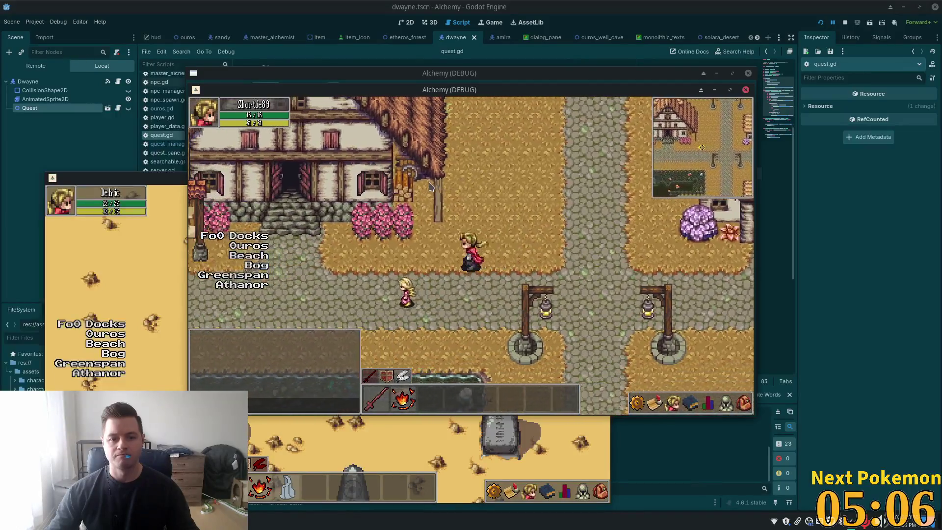
key("Left")
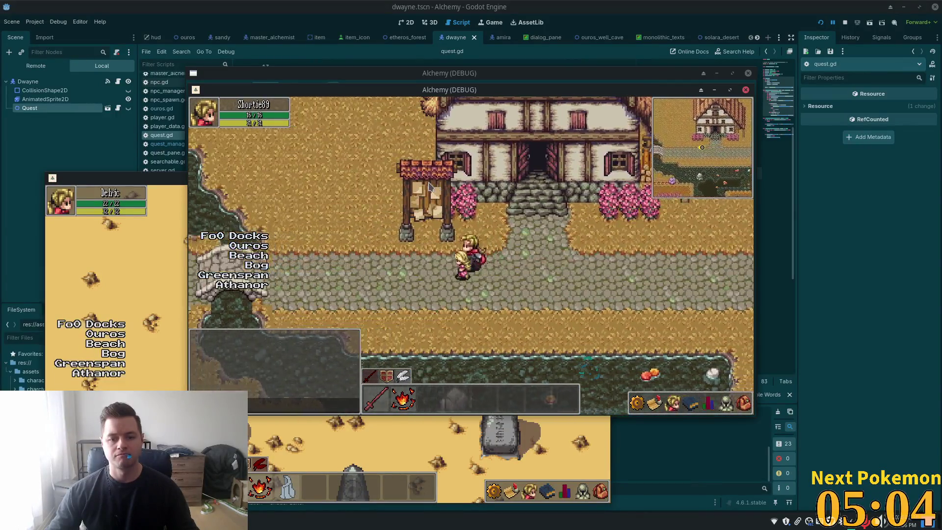
key("Left")
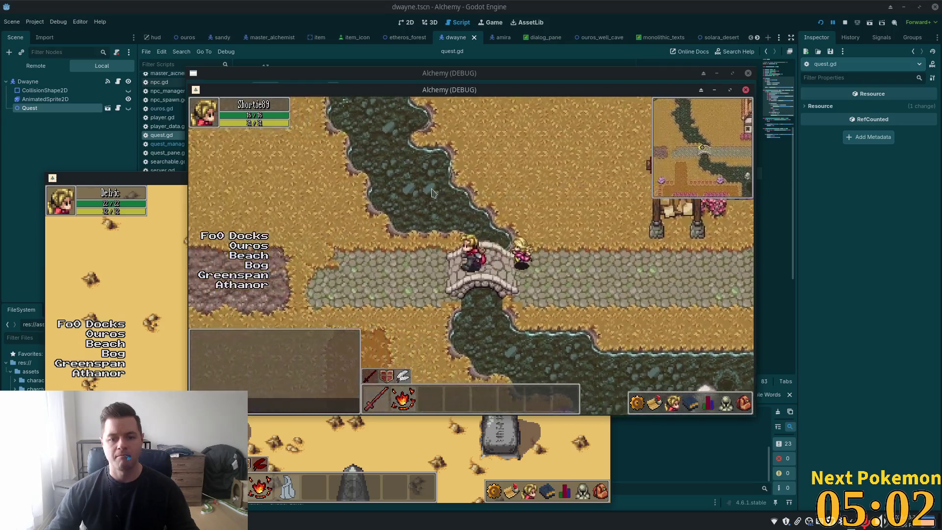
key("Left")
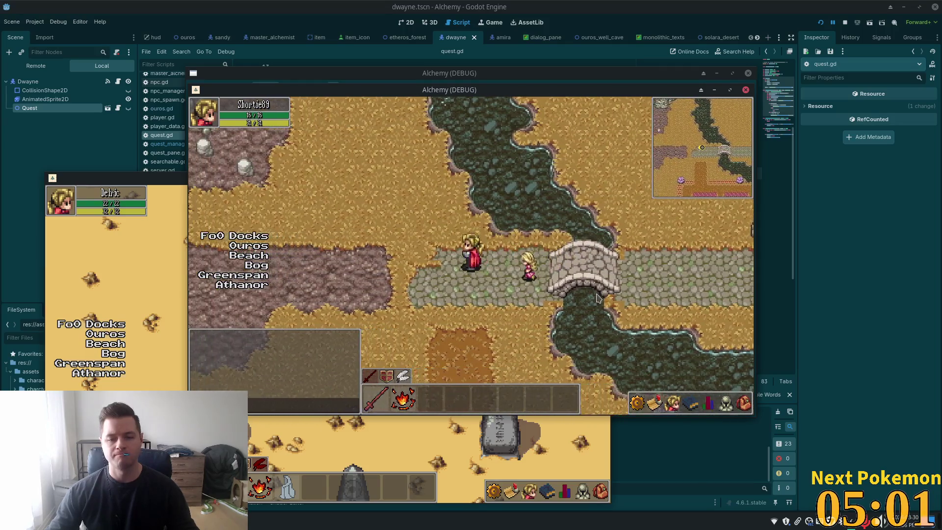
key("Down")
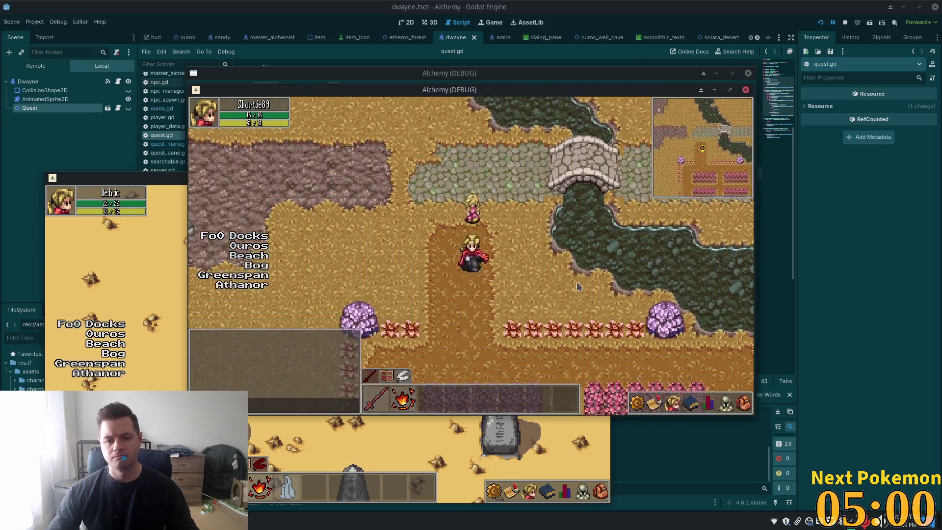
key("Down")
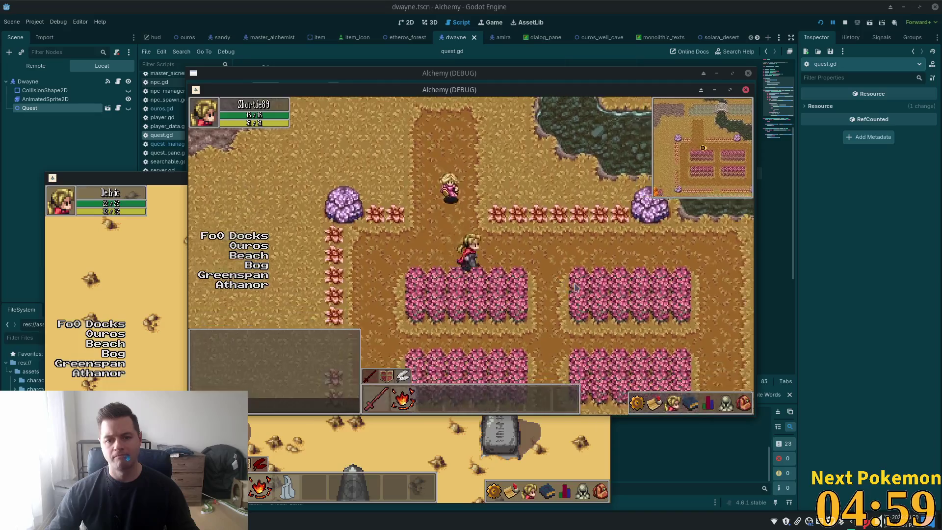
Recross the bridge to the thatched house and lantern crossroads, then walk west back off the bridge.
key("Right")
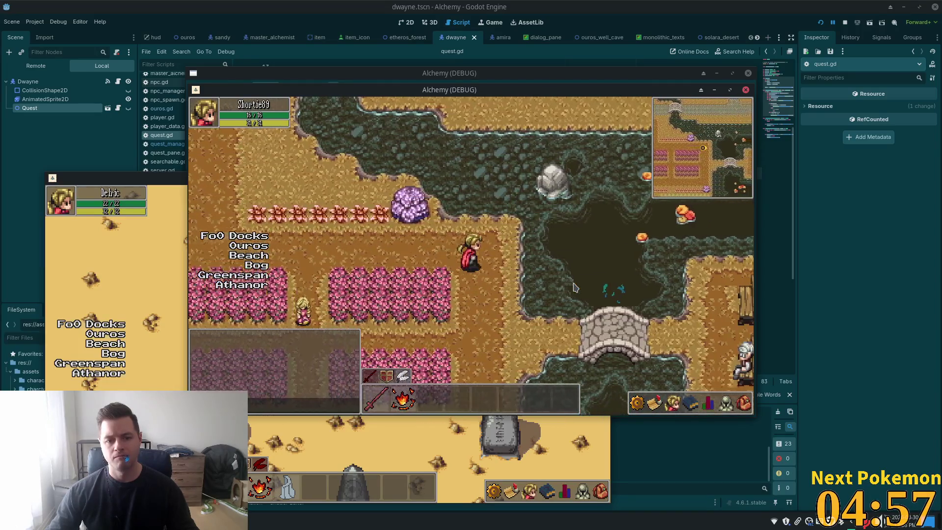
key("Down")
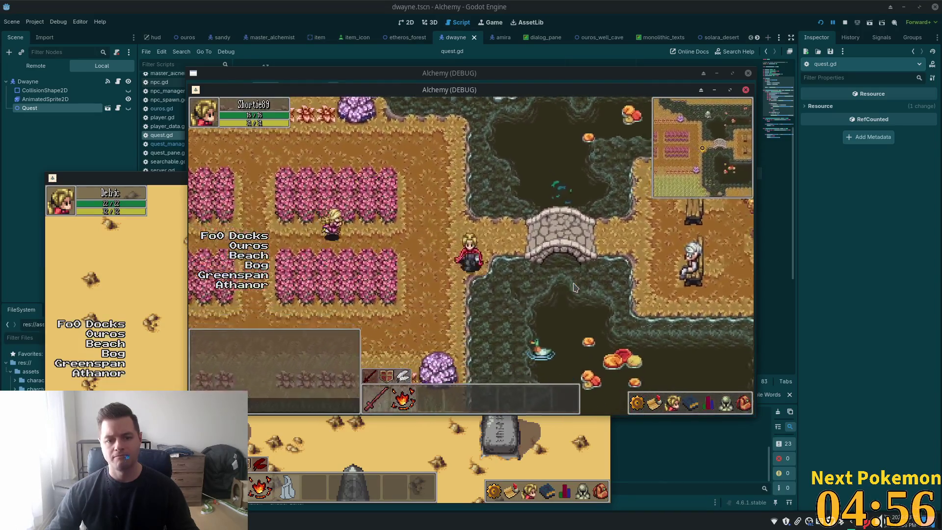
key("Right")
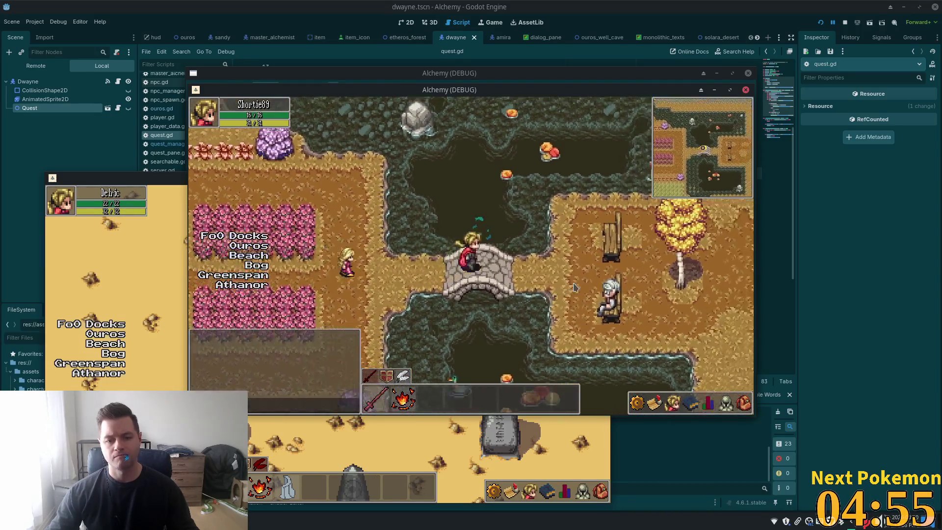
key("Right")
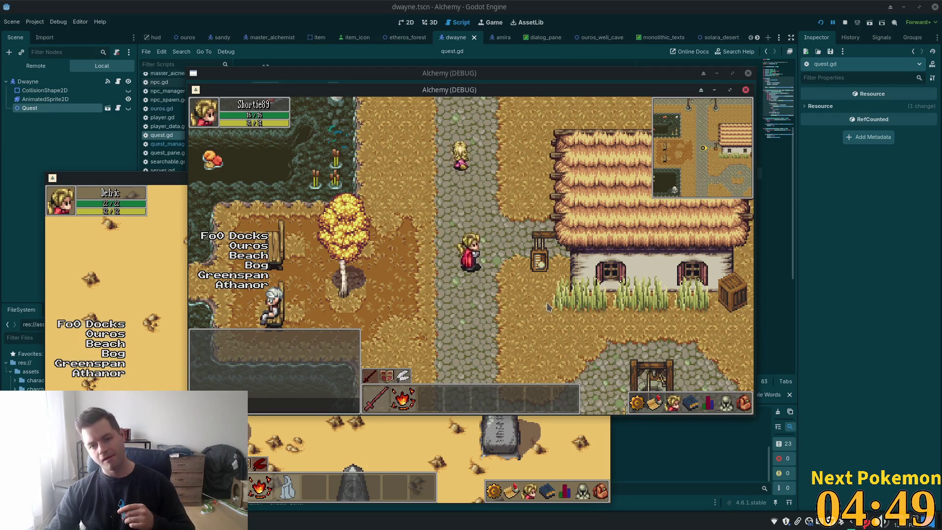
key("Up")
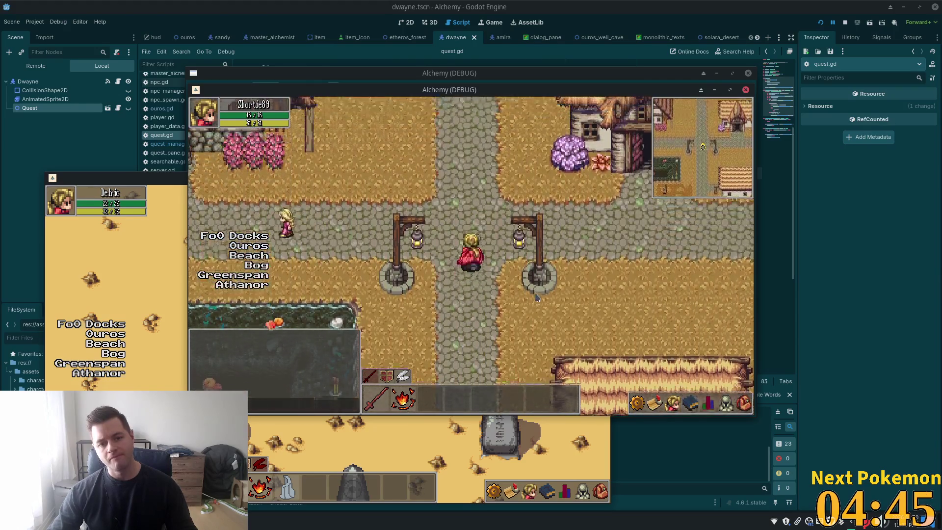
key("Left")
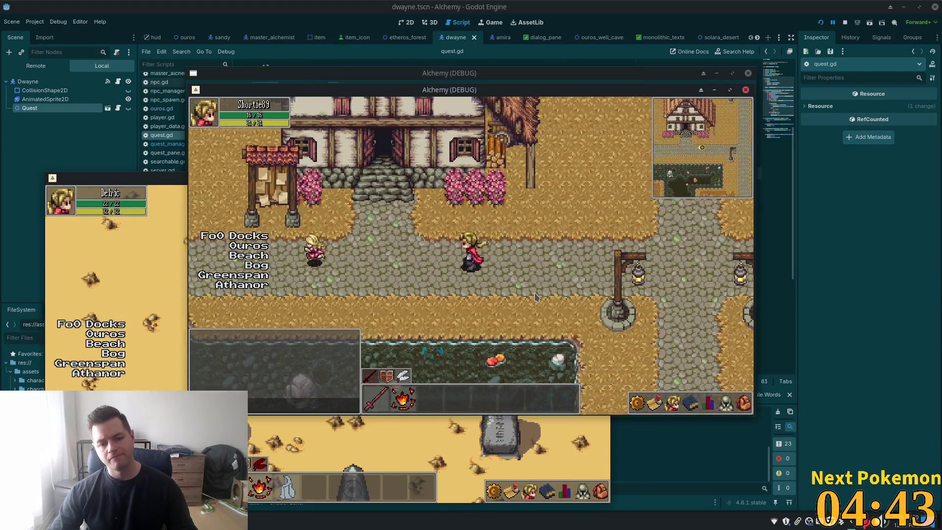
key("Left")
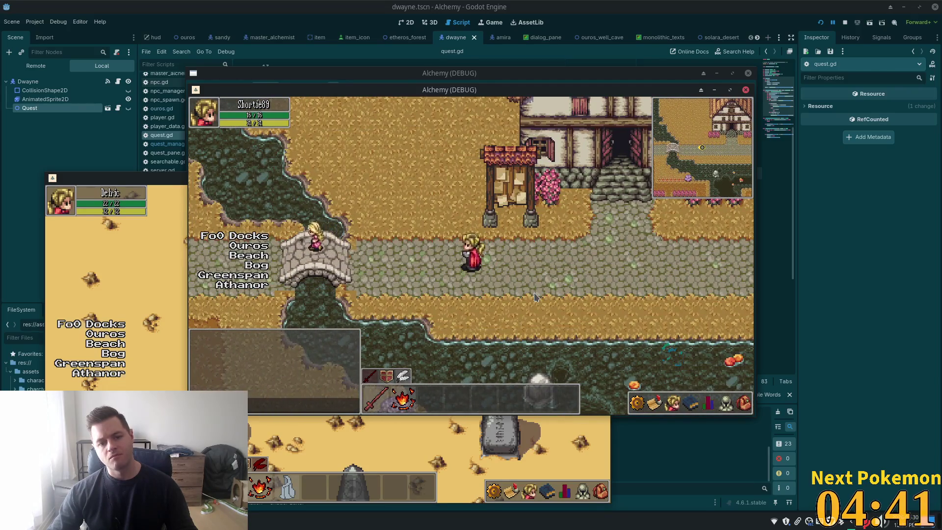
key("Left")
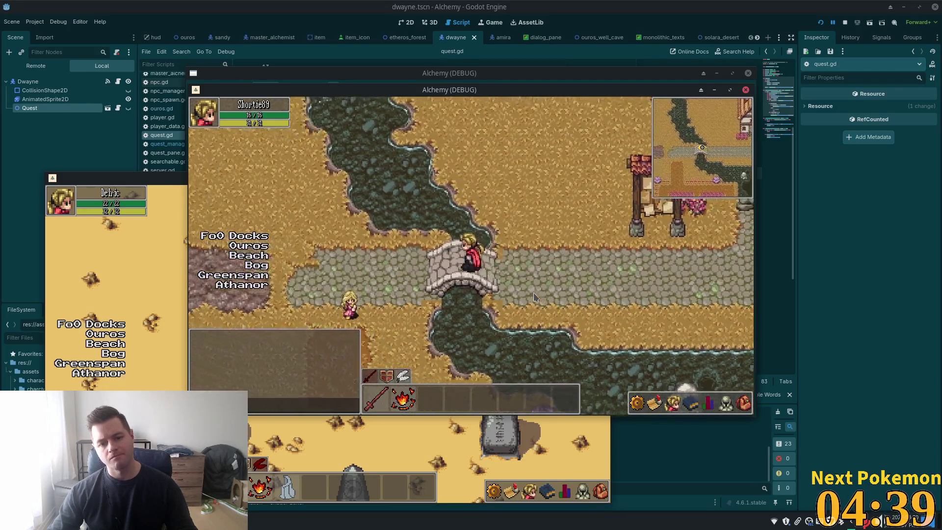
key("Left")
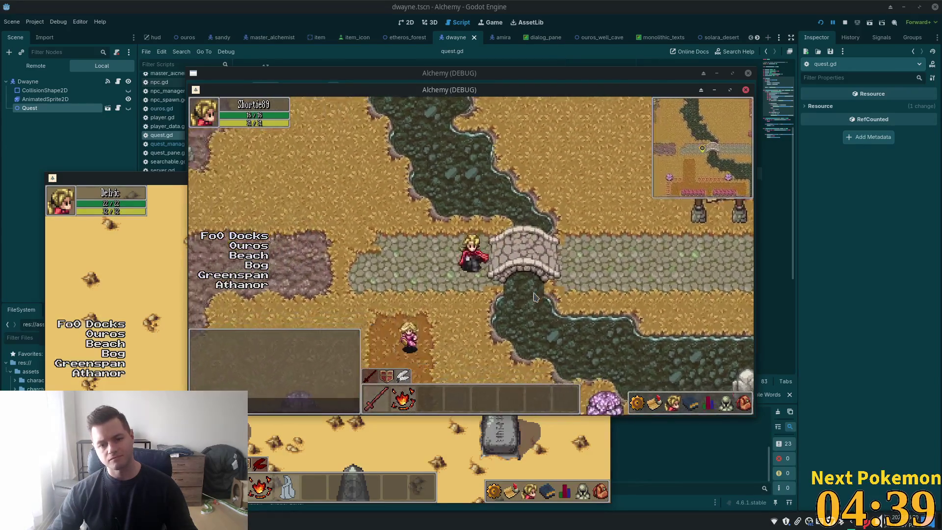
key("Down")
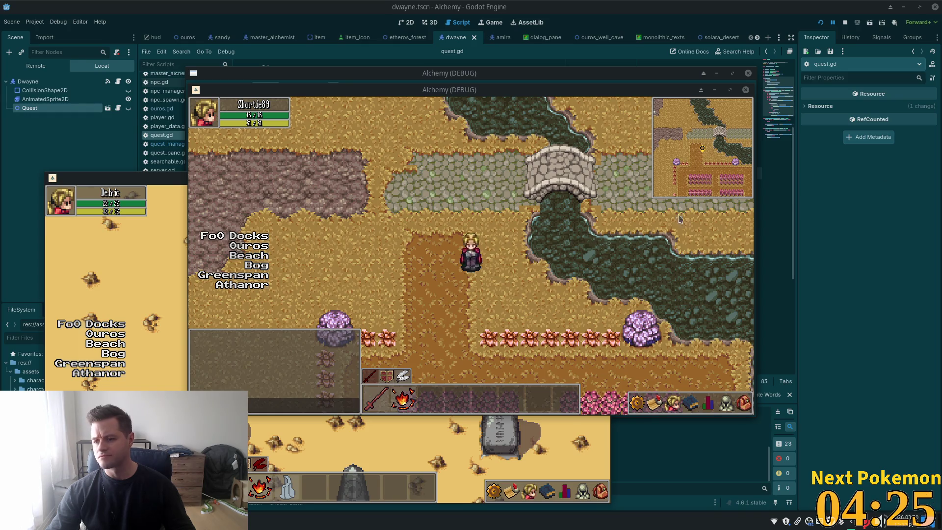
Walk the hero up onto the stone bridge and east past the lamp posts.
key("Up")
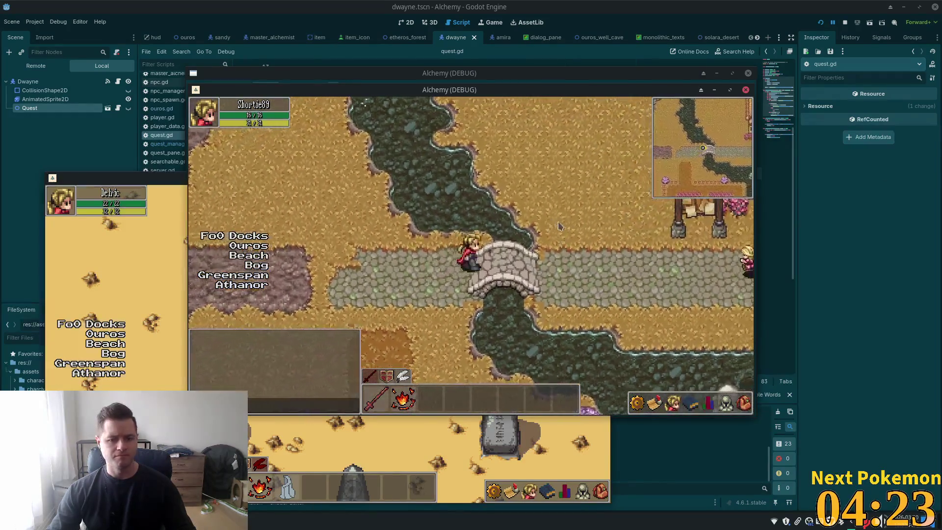
key("Right")
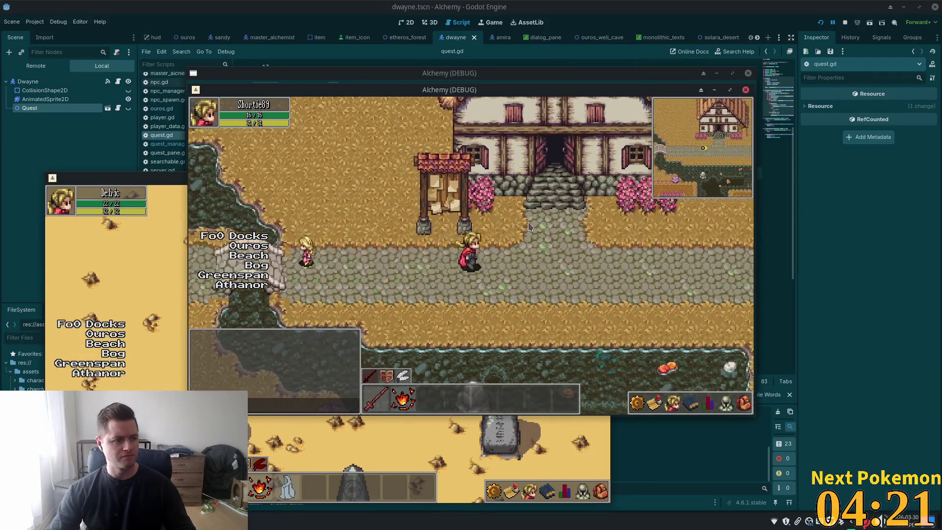
key("Right")
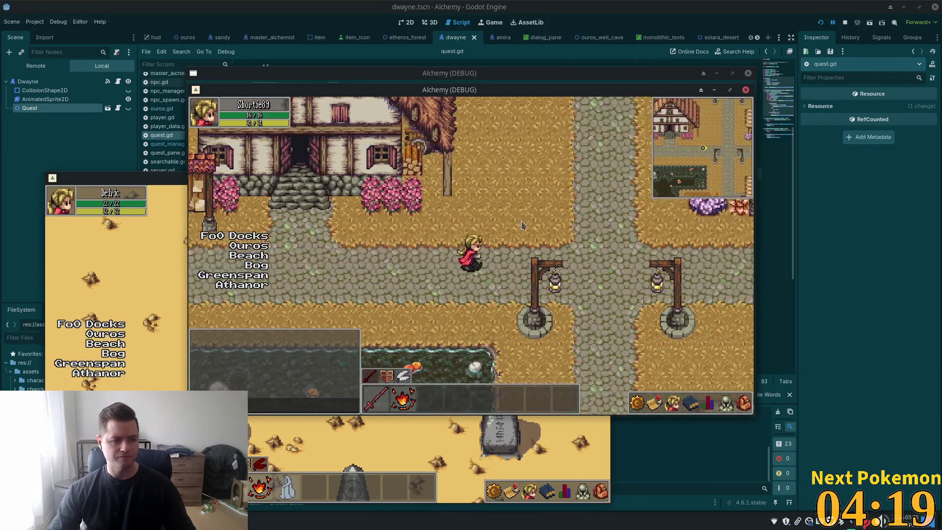
key("Right")
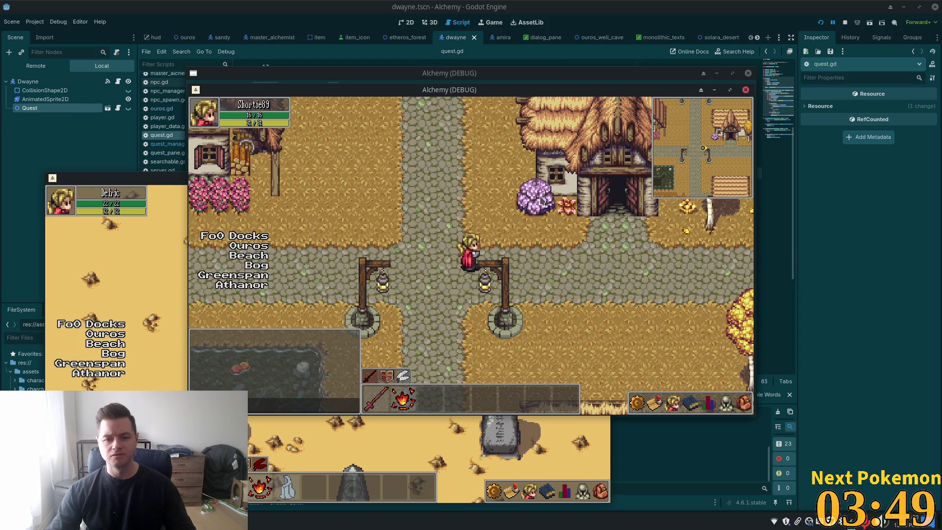
Walk west into the flower fields, then east and north through town toward the inn.
key("Left")
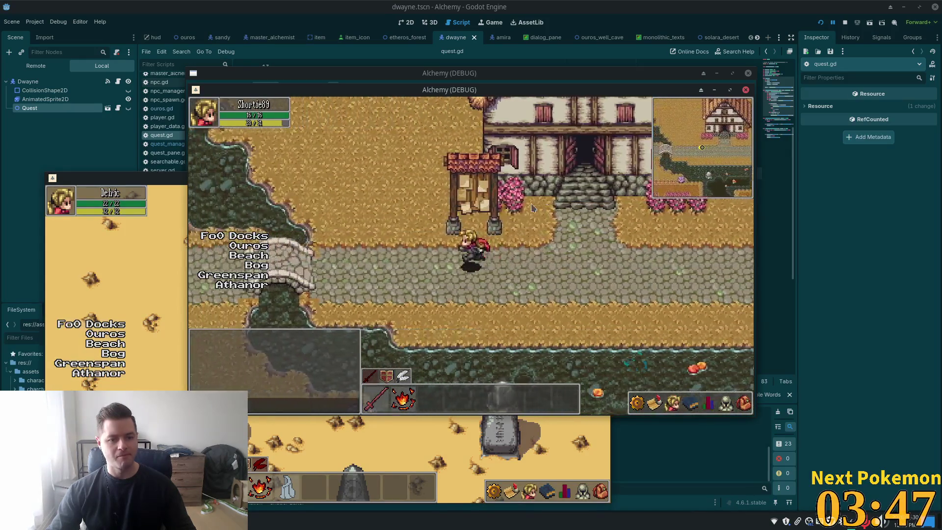
key("Down")
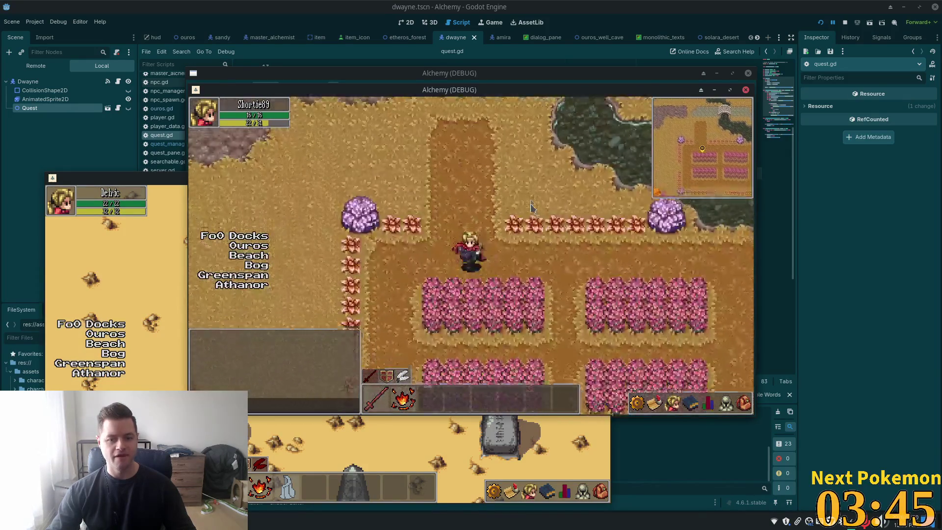
key("Right")
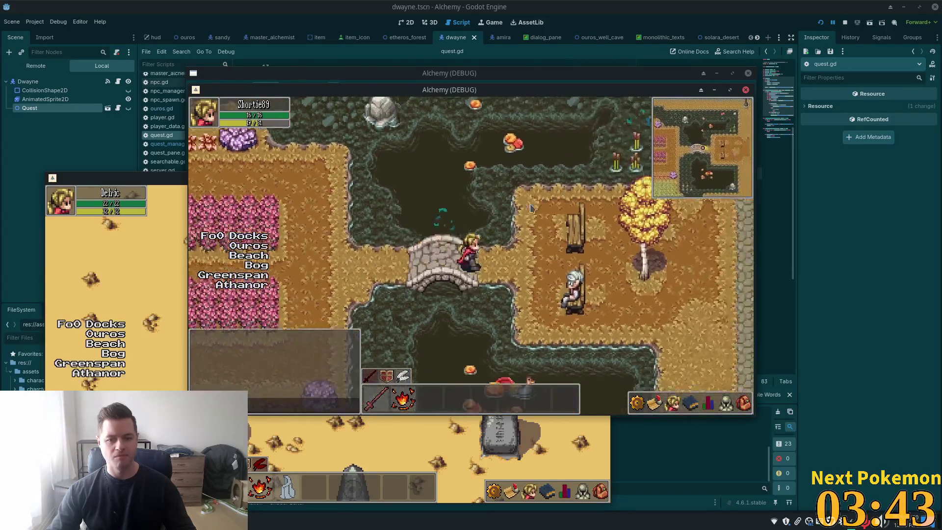
key("Up")
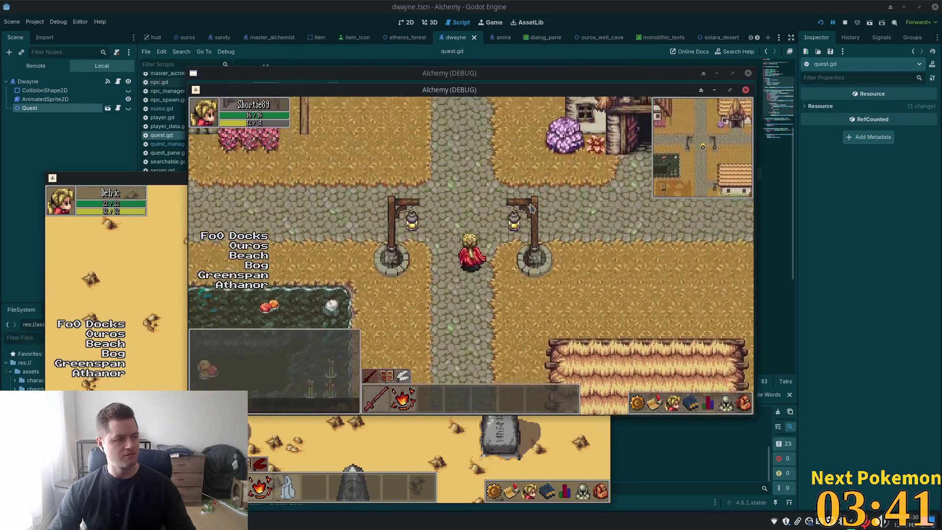
key("Up")
key("Left")
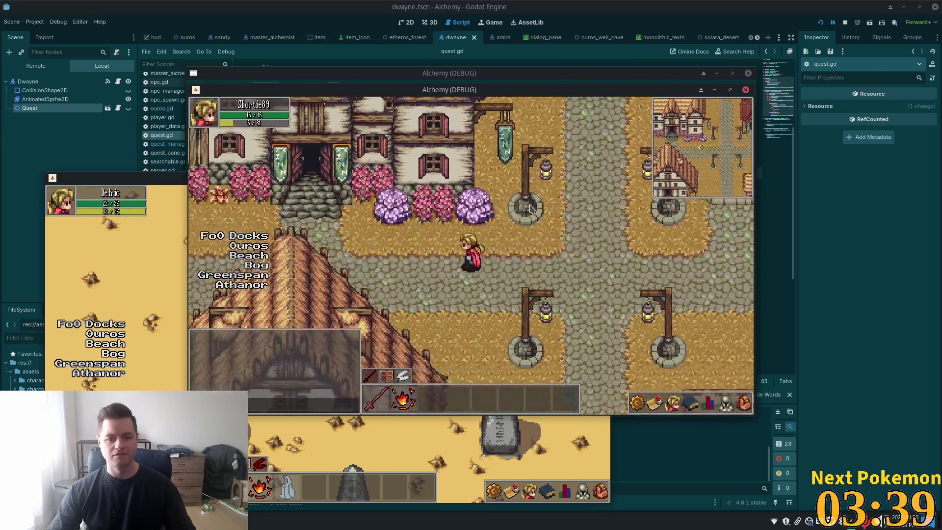
Walk south past the inn toward the flower fields, then stop the playtest with F8.
key("Down")
key("Left")
key("Down")
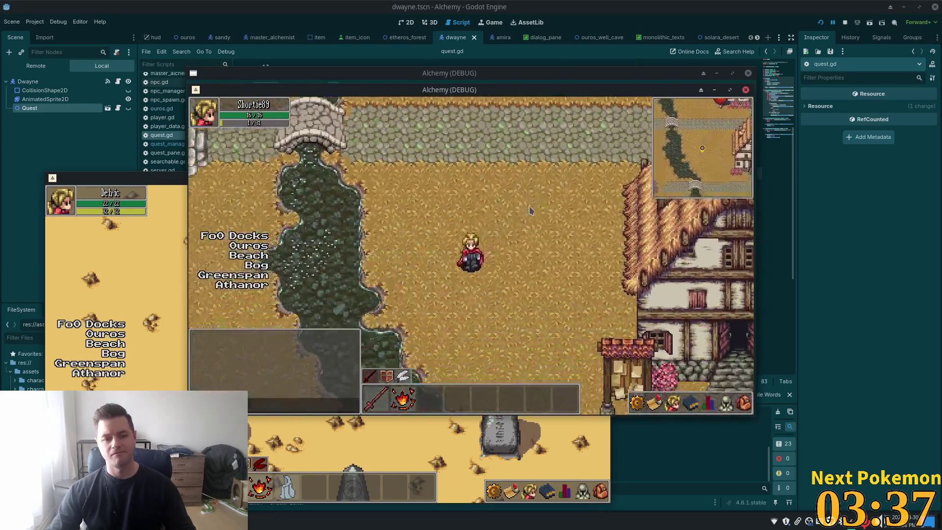
key("Down")
key("Left")
key("Down")
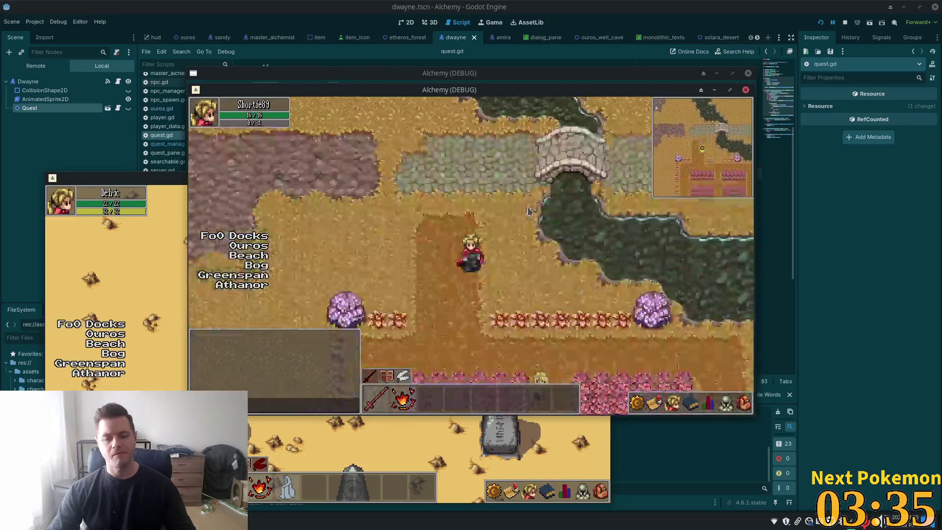
key("Down")
key("F8")
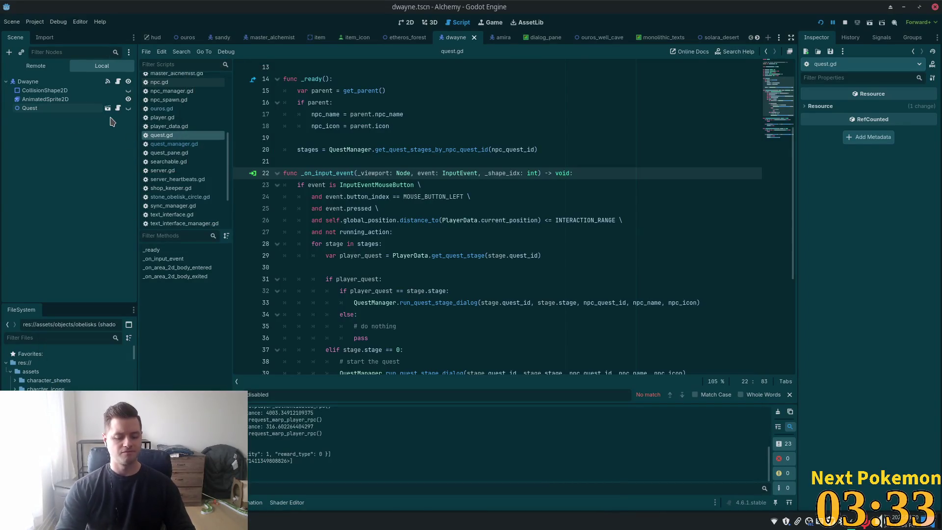
Quick-open little_girl.tscn by searching 'little', then open its npc.gd script.
key("ctrl+shift+o")
type("little")
key("Return")
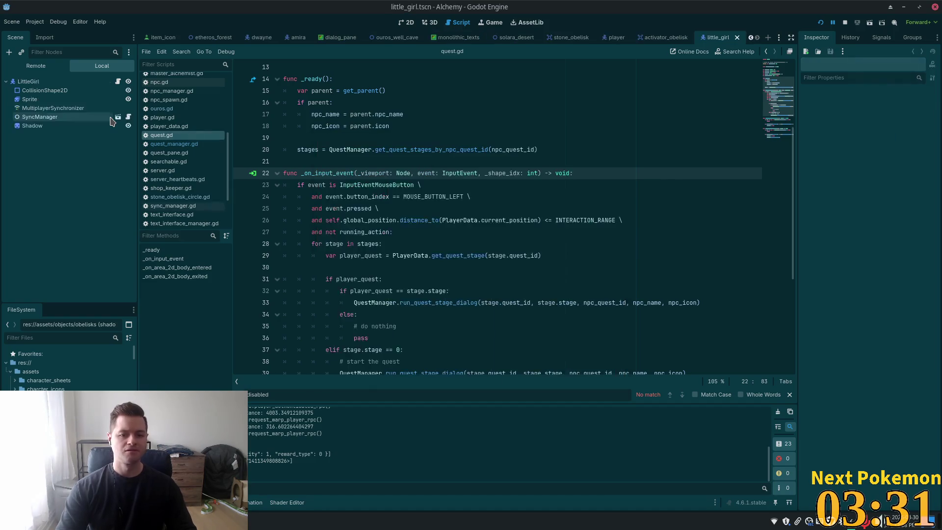
left_click(159, 81)
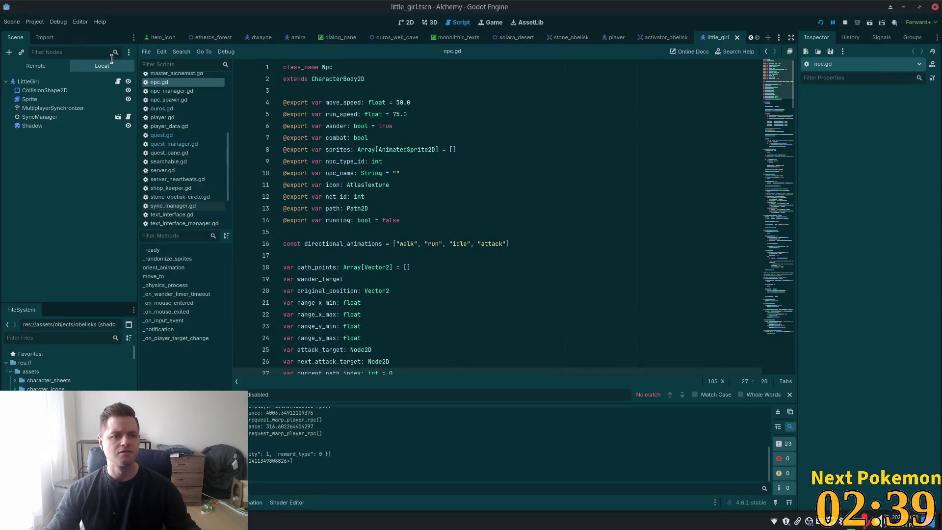
Review the LittleGirl node's Npc and CharacterBody2D properties in the Inspector, then switch to the ouros scene tab.
left_click(44, 80)
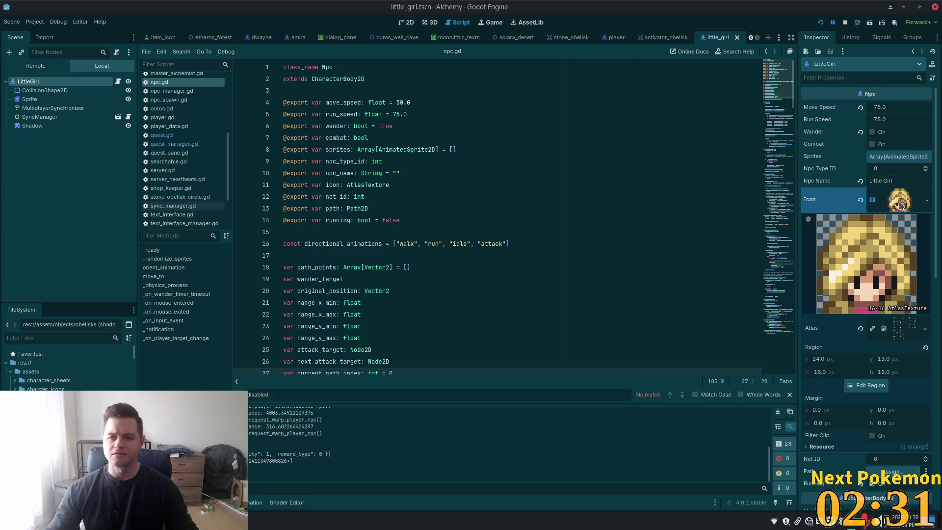
scroll(876, 366, "down", 4)
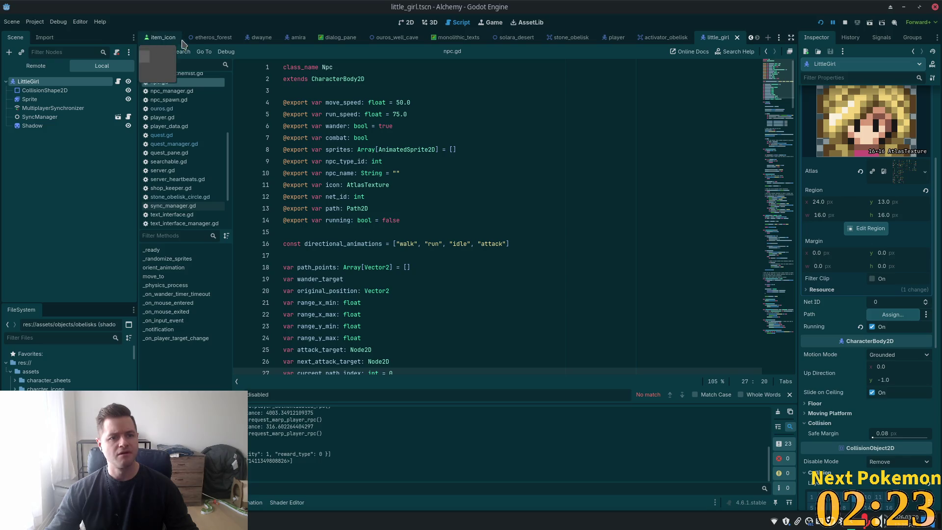
scroll(299, 37, "up", 5)
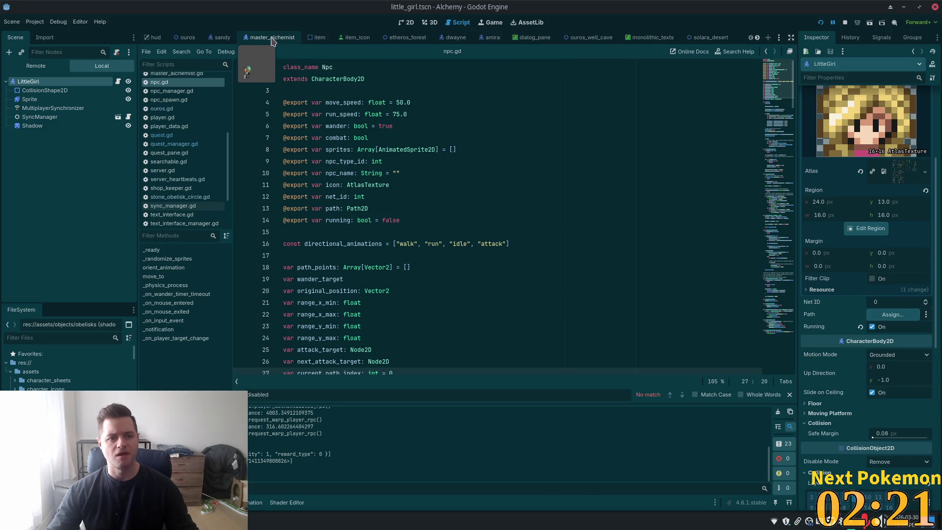
left_click(188, 37)
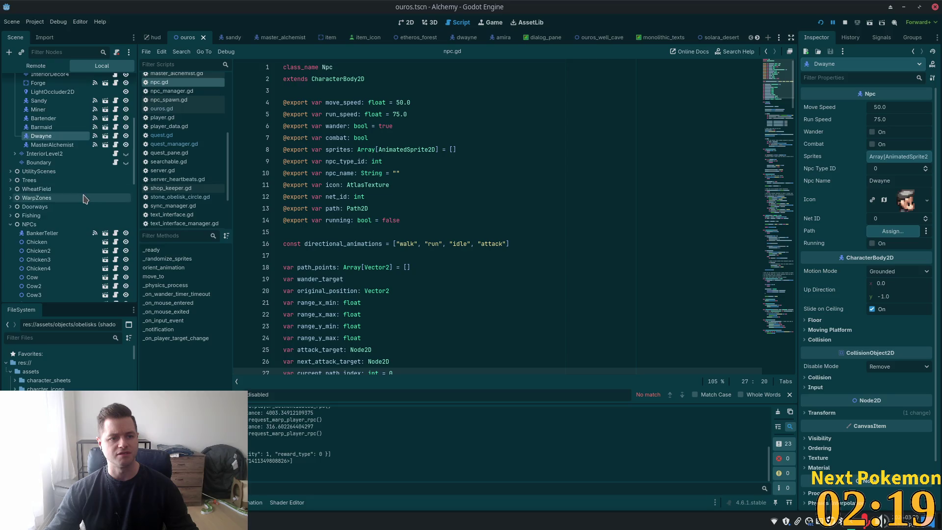
In the ouros scene, select LittleGirl and its Path2D node and show it in the 2D editor.
scroll(89, 206, "down", 5)
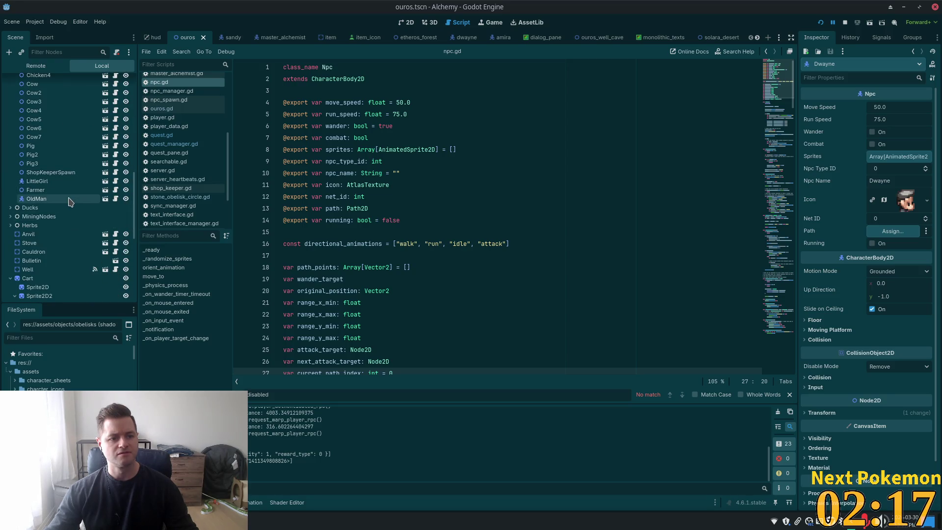
left_click(60, 182)
scroll(64, 194, "down", 10)
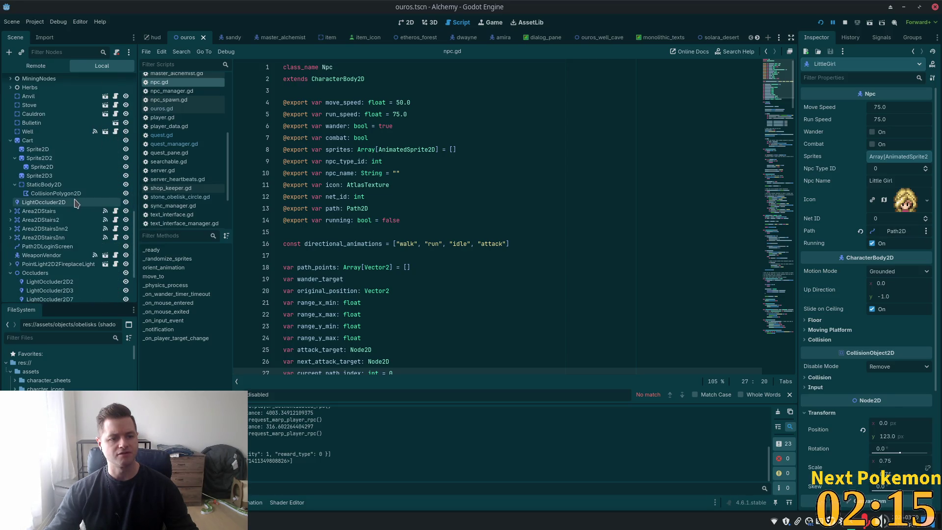
left_click(45, 285)
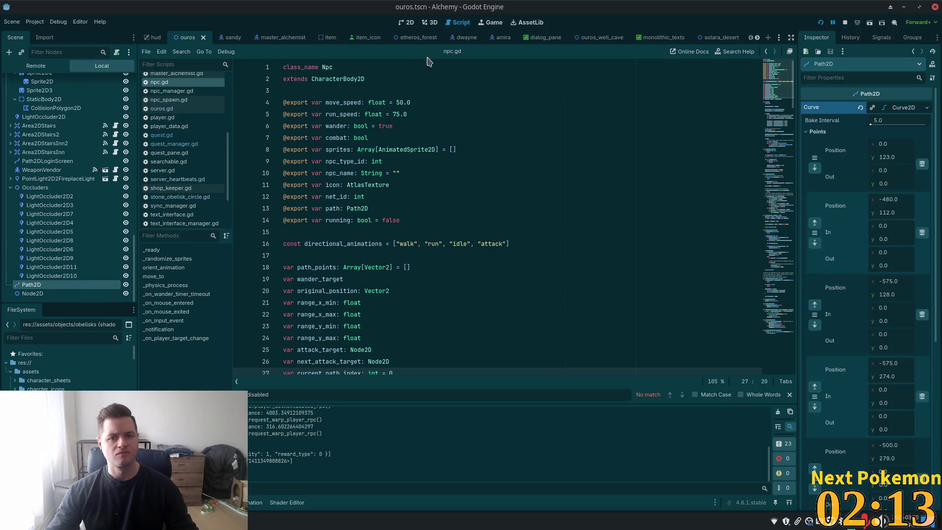
left_click(407, 22)
scroll(430, 183, "down", 8)
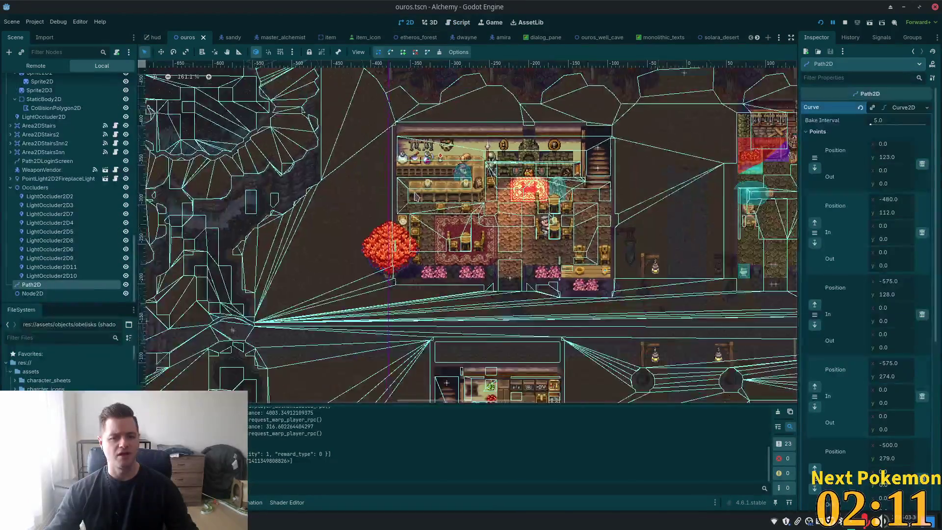
Centre the 2D canvas on the Path2D route and zoom to frame its curve around the flower fields.
scroll(408, 196, "down", 3)
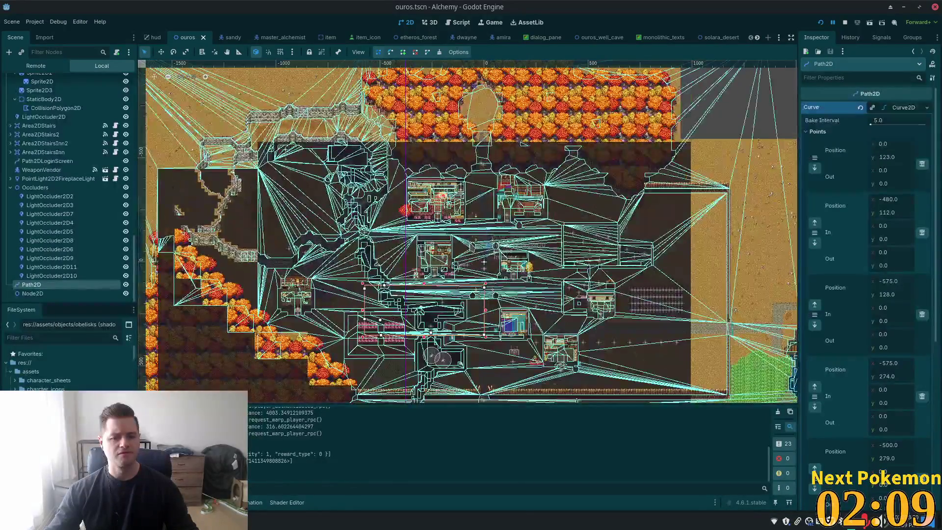
scroll(274, 174, "up", 8)
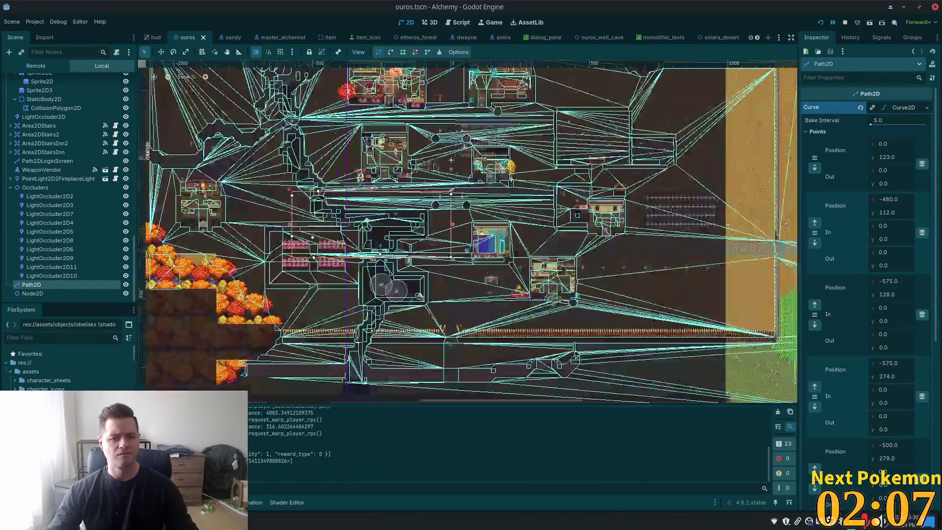
double_click(125, 286)
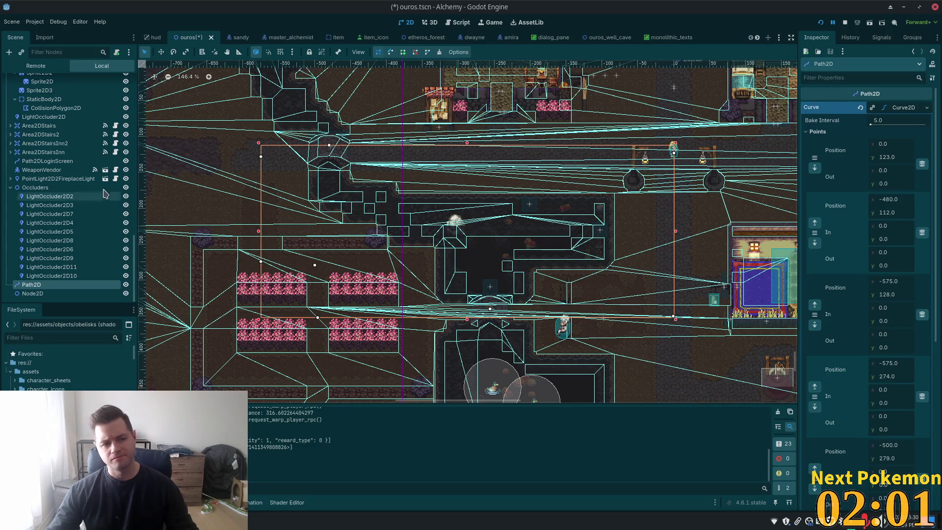
scroll(52, 196, "up", 8)
scroll(54, 197, "up", 10)
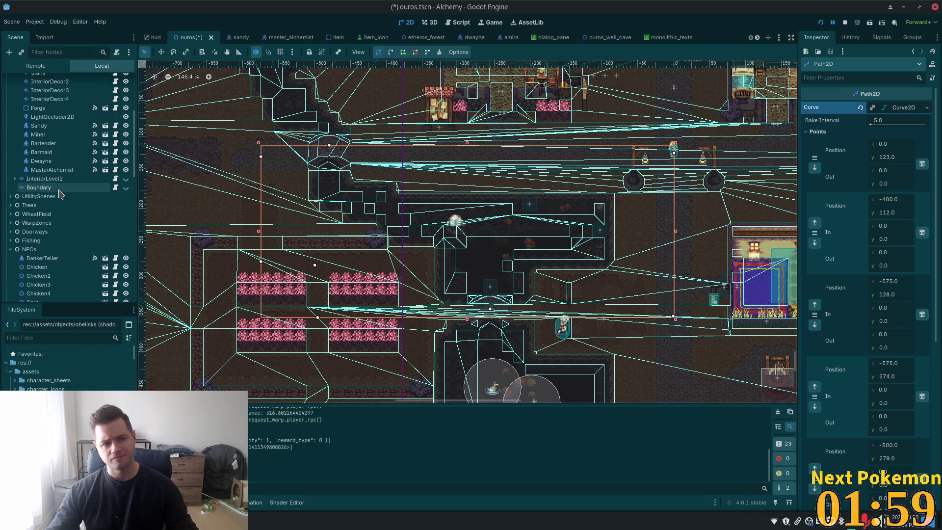
scroll(61, 195, "down", 10)
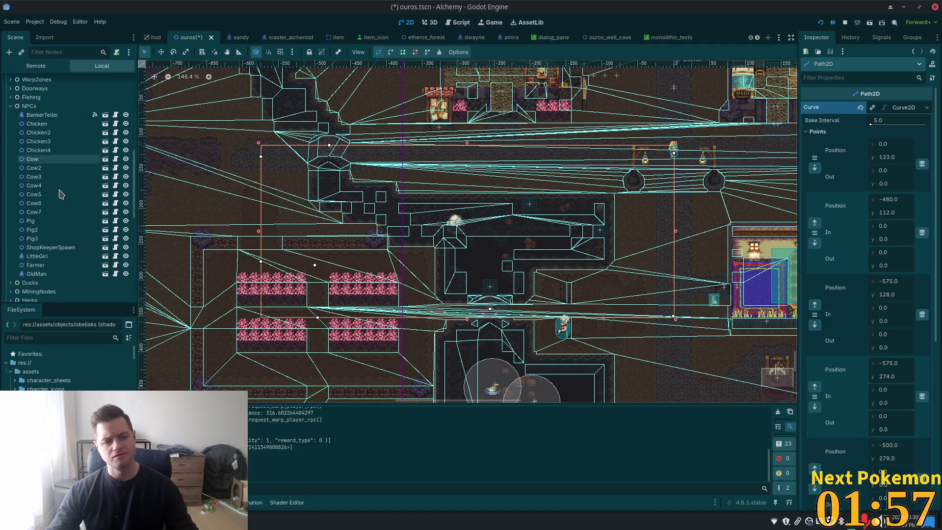